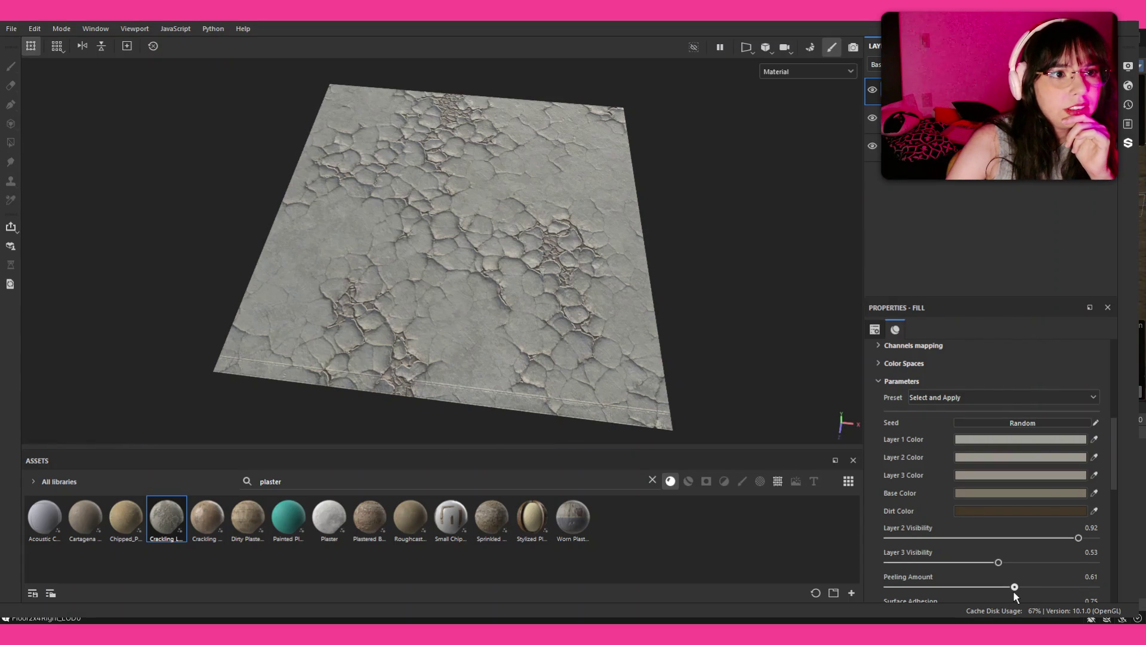
Set Peeling Amount to 0.58, Debris Amount to 0.09 and Crack Definition to 0.03
left_click_drag(1013, 592, 1008, 591)
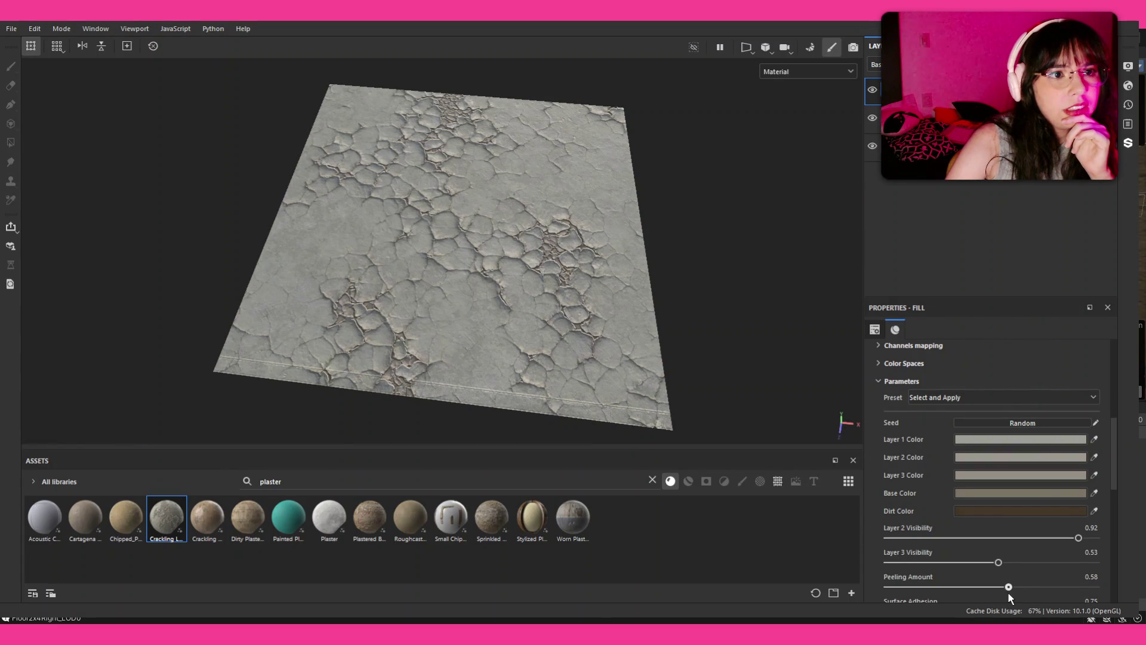
scroll(946, 489, "down", 4)
scroll(946, 489, "down", 1)
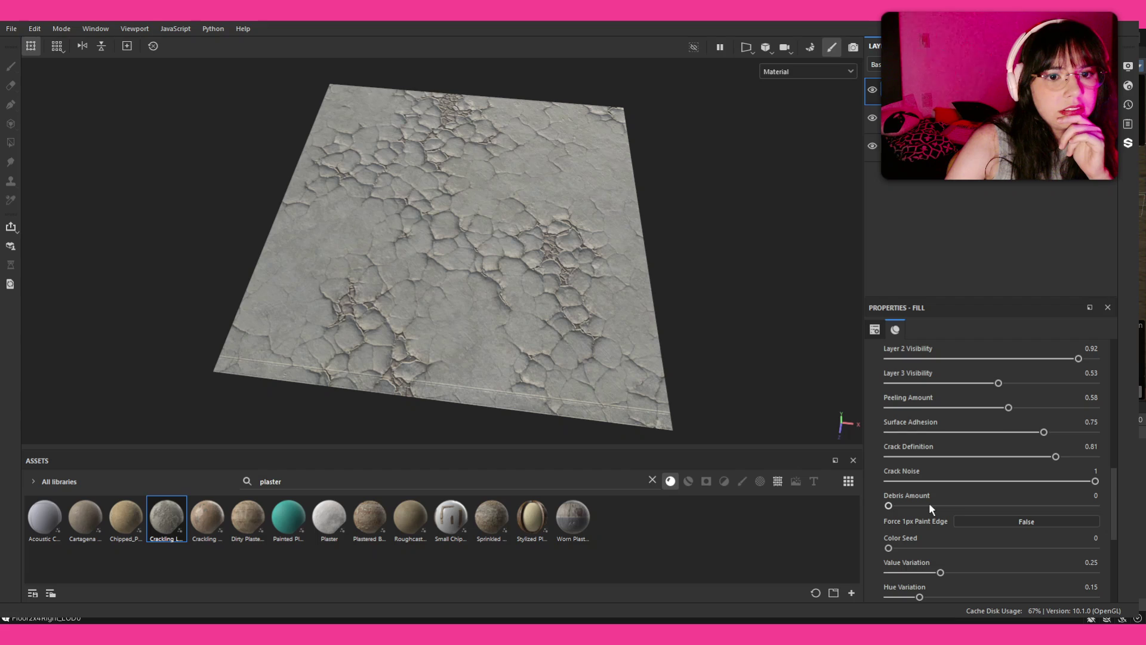
left_click_drag(930, 506, 1039, 506)
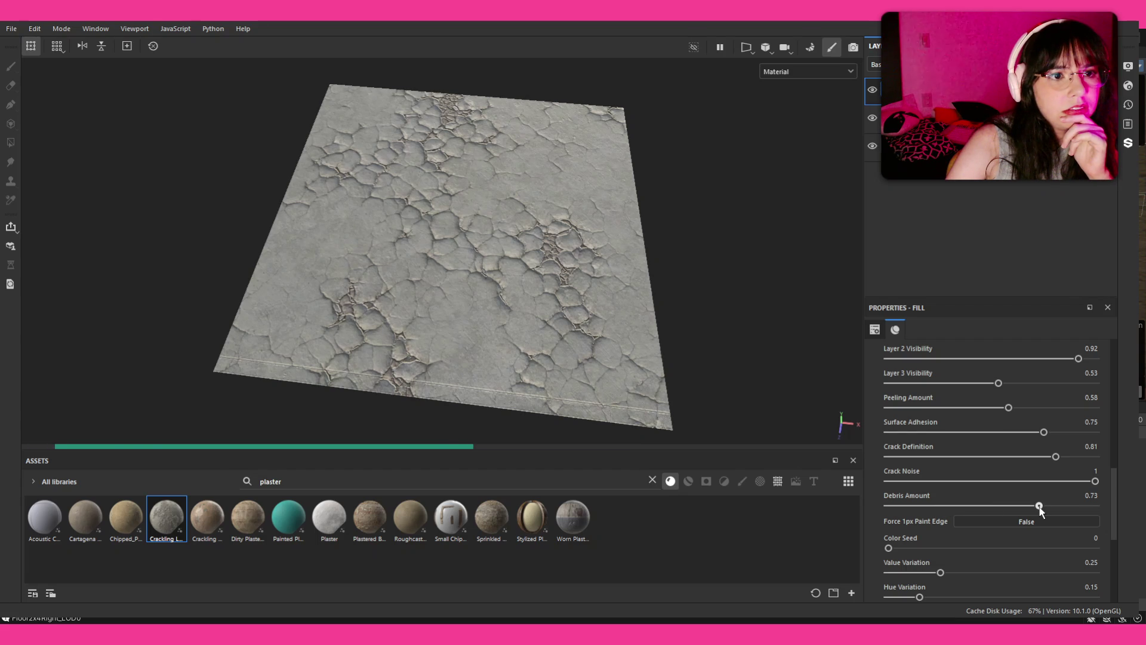
scroll(481, 224, "up", 5)
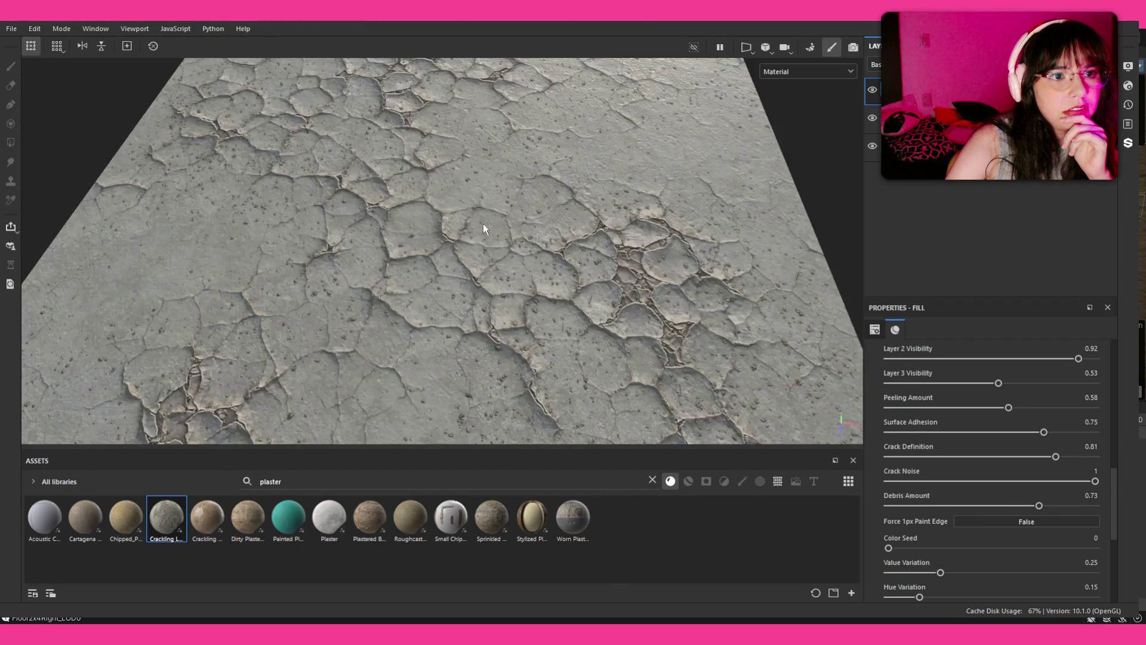
scroll(481, 225, "up", 3)
left_click_drag(953, 506, 908, 505)
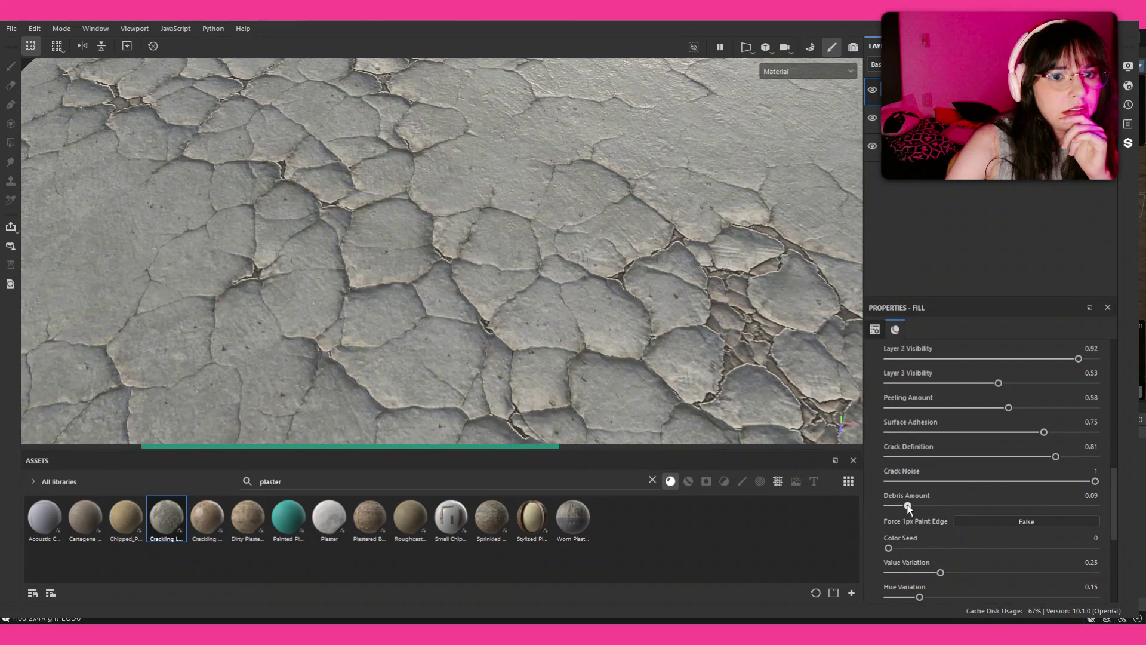
left_click_drag(981, 458, 895, 456)
Raise Surface Adhesion to 1, then view the plane from above
key("f")
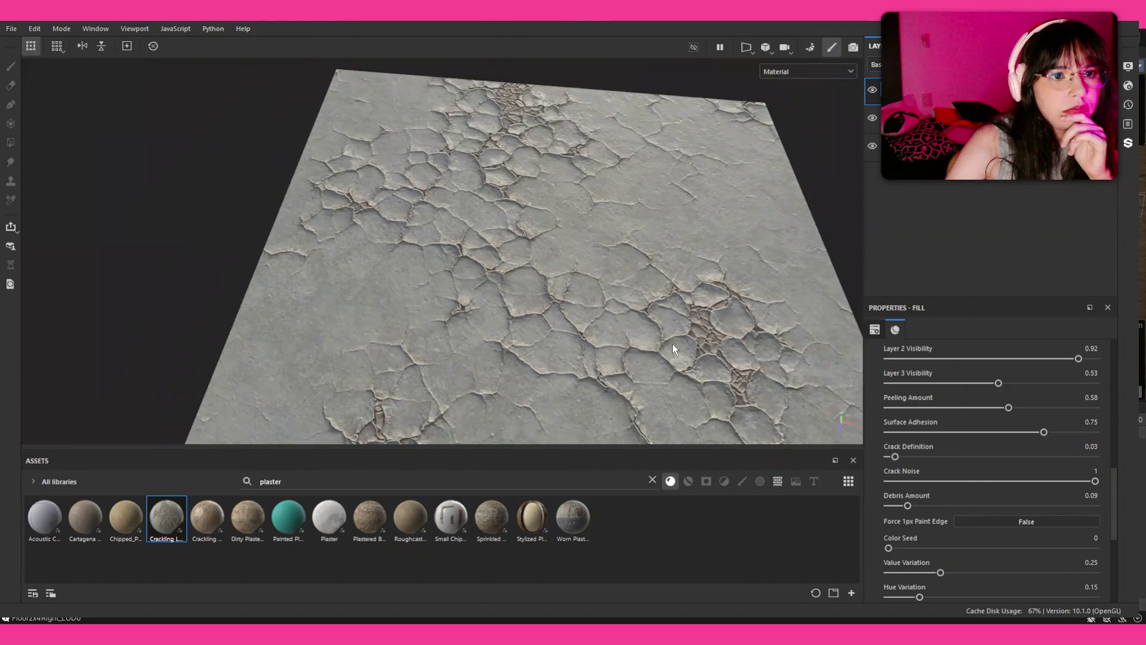
scroll(672, 343, "down", 3)
scroll(676, 349, "up", 5)
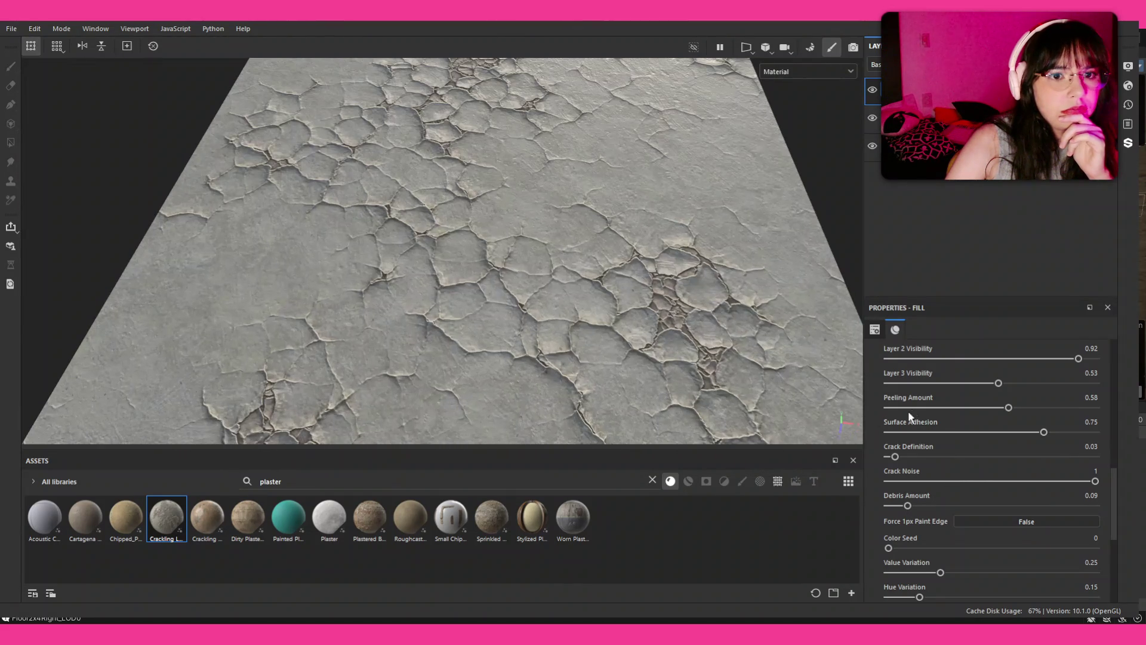
left_click(917, 432)
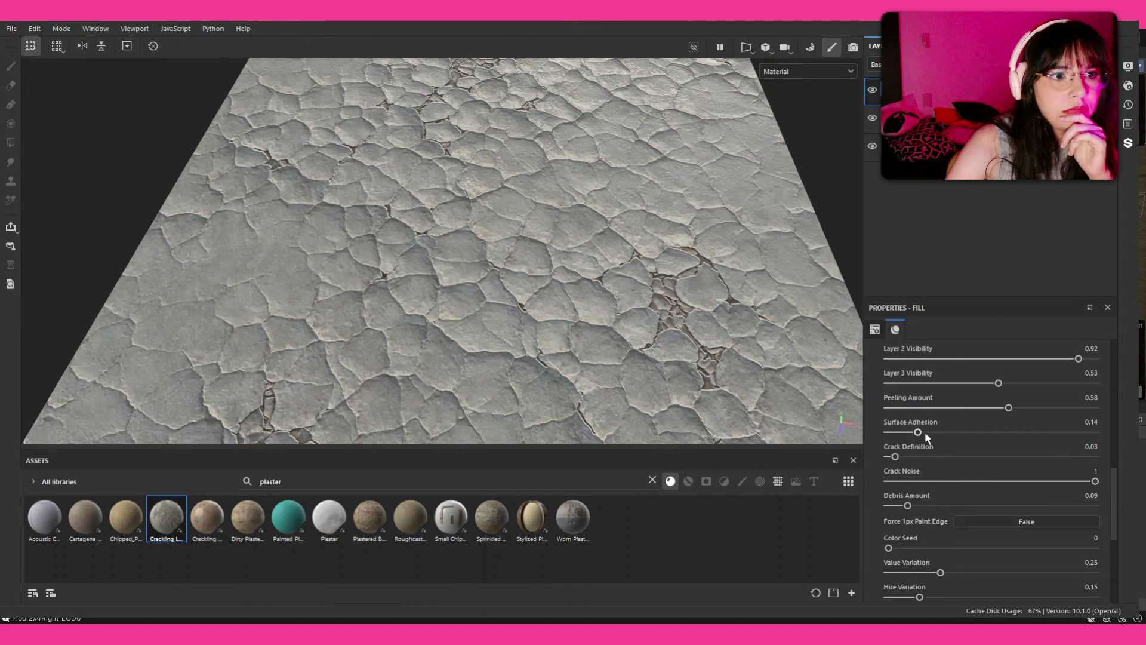
left_click(1069, 431)
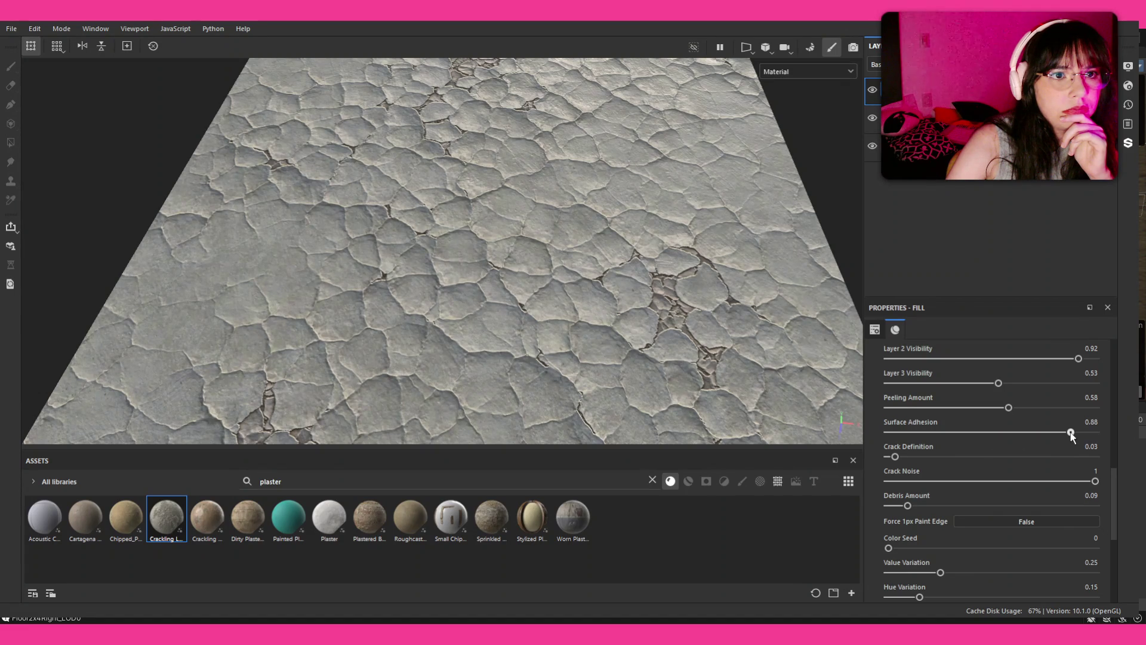
left_click_drag(1071, 432, 1096, 434)
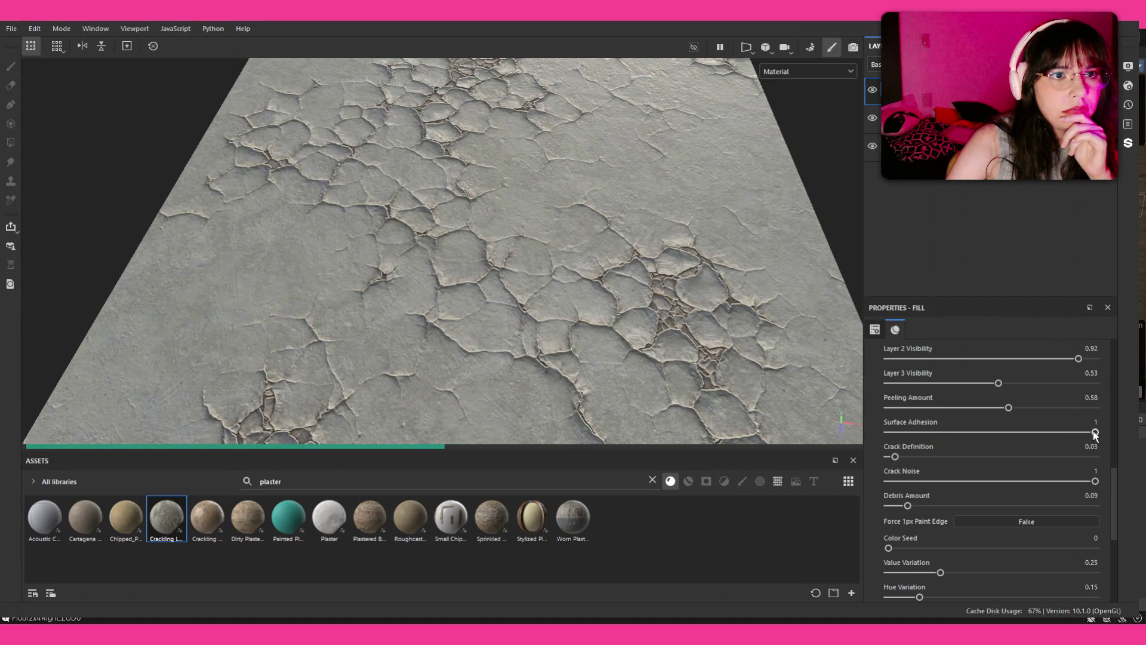
scroll(814, 330, "down", 3)
scroll(815, 330, "up", 2)
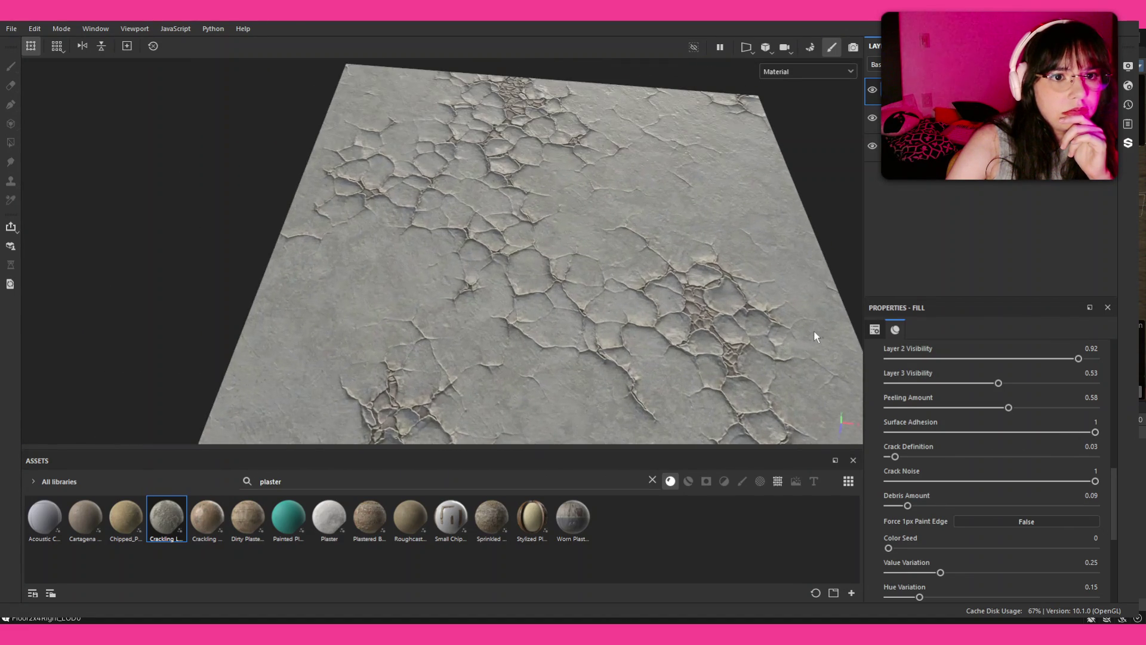
scroll(916, 425, "down", 2)
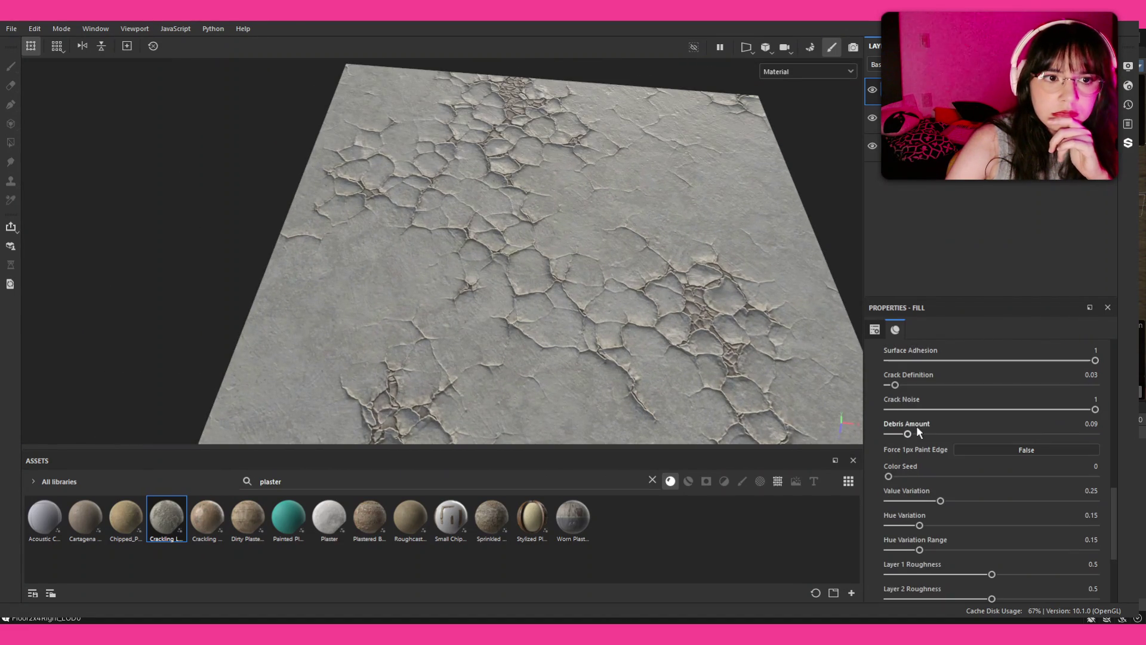
scroll(757, 324, "down", 2)
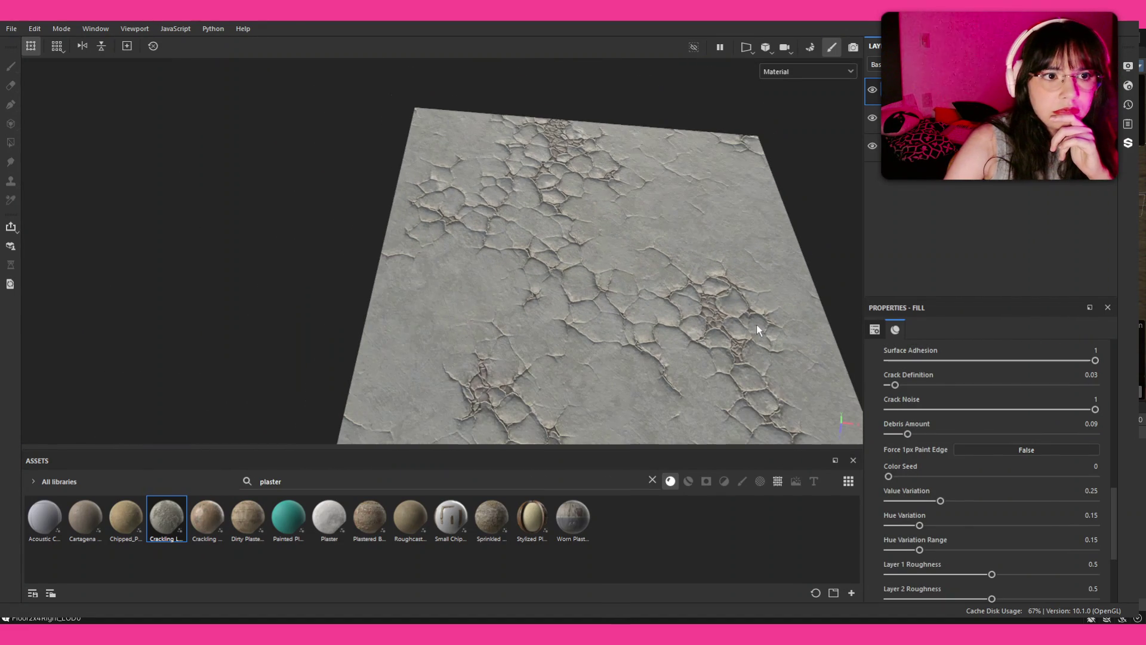
scroll(757, 326, "up", 2)
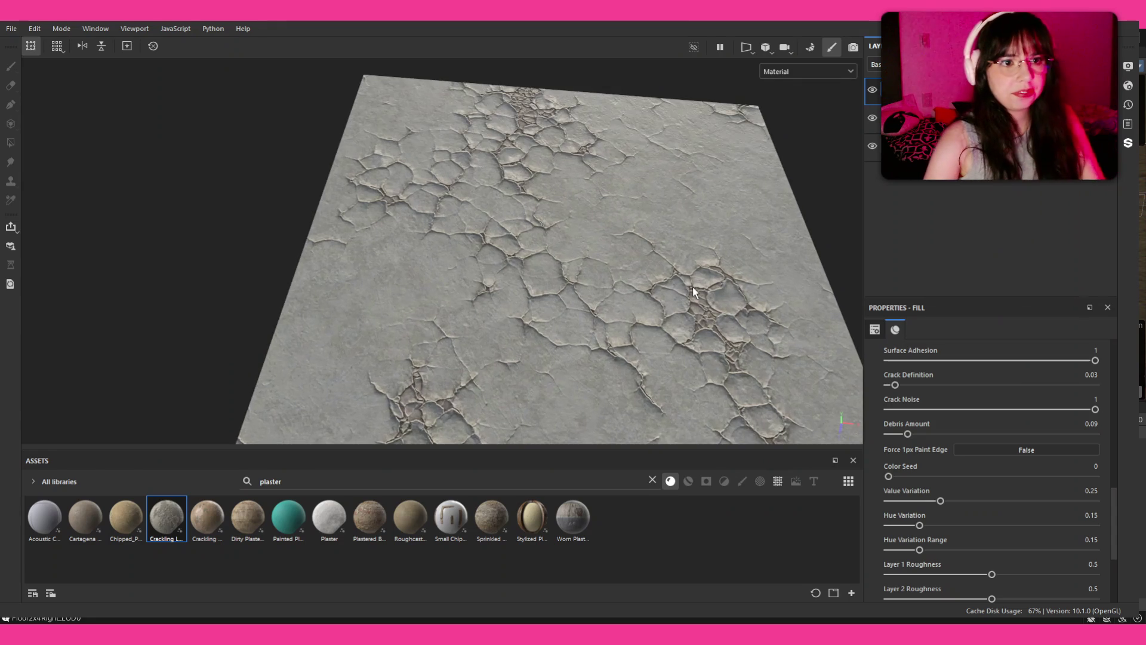
left_click_drag(695, 291, 852, 90)
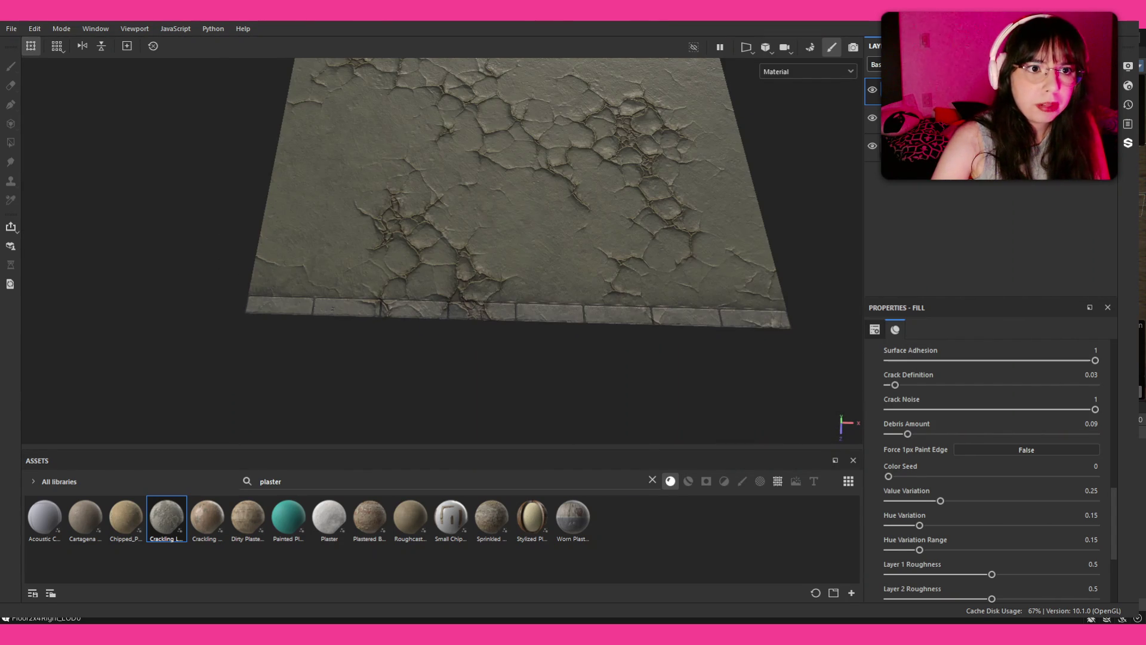
Set the Layer 1 Color to white and toggle the crack layer to compare
left_click_drag(692, 160, 684, 202)
scroll(948, 408, "up", 5)
left_click(994, 404)
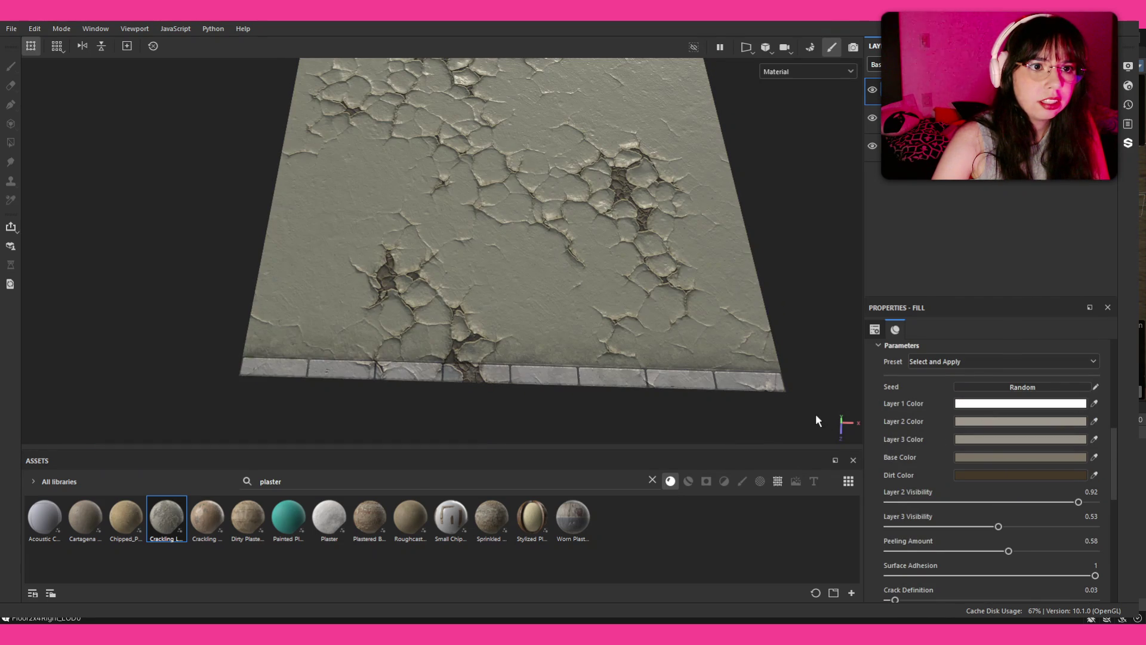
scroll(614, 234, "up", 5)
left_click(872, 91)
left_click(872, 90)
Orbit around the brighter cracked plaster to inspect it from top-down and low angles
mouse_move(776, 137)
left_mouse_down()
mouse_move(740, 143)
mouse_move(728, 159)
mouse_move(832, 153)
left_mouse_up()
left_click_drag(697, 221, 417, 347)
scroll(417, 342, "down", 5)
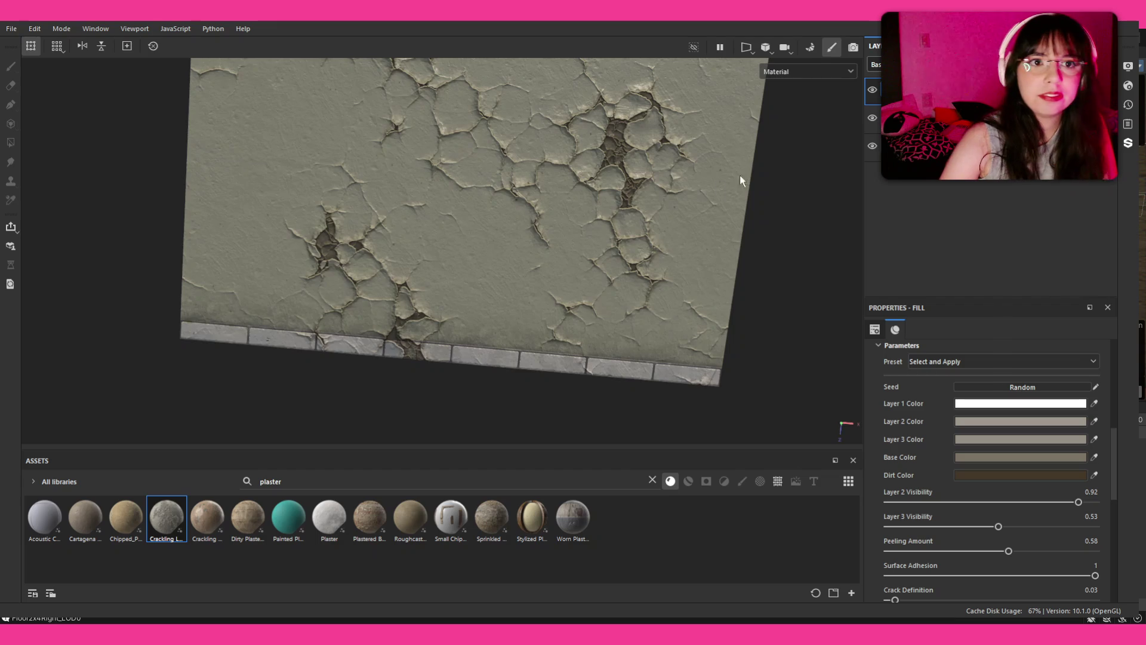
scroll(689, 184, "up", 3)
left_click_drag(689, 183, 600, 157)
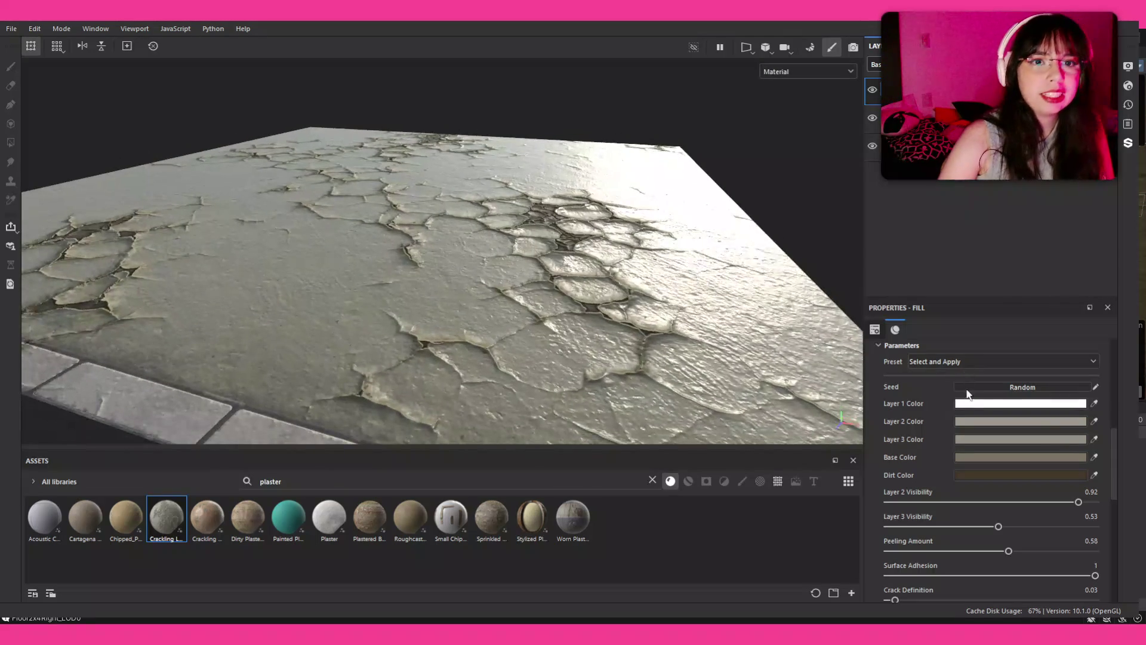
mouse_move(836, 442)
left_mouse_down()
mouse_move(766, 370)
mouse_move(859, 406)
left_mouse_up()
scroll(953, 450, "down", 5)
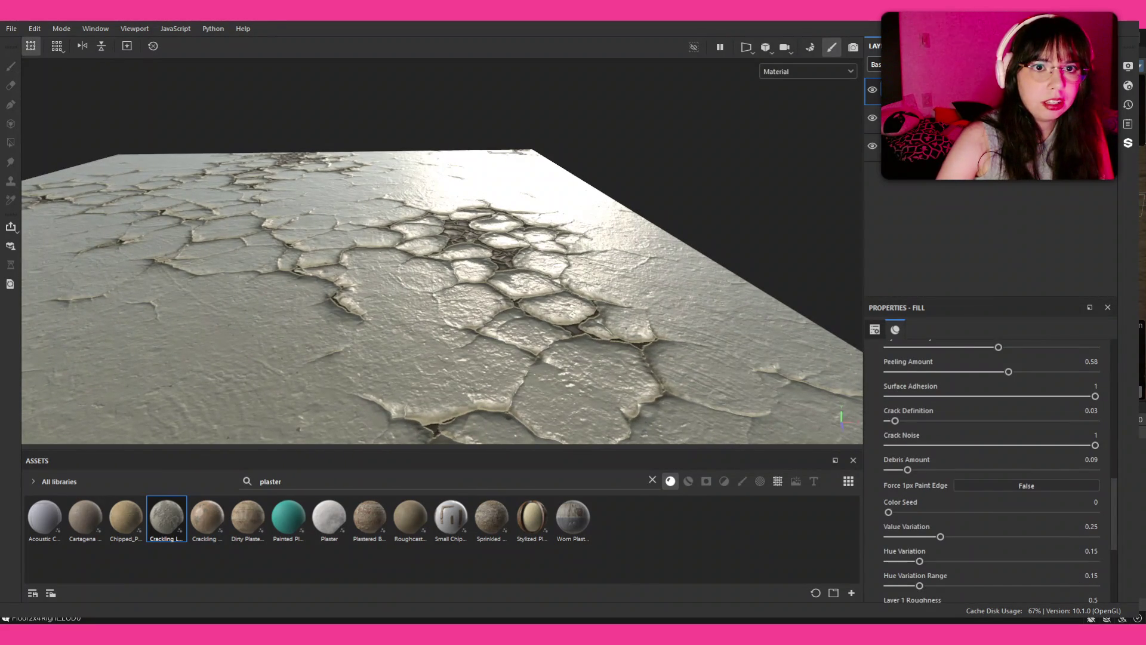
Compare the plaster with the crack layer and roughness channel toggled off and on
left_click(872, 91)
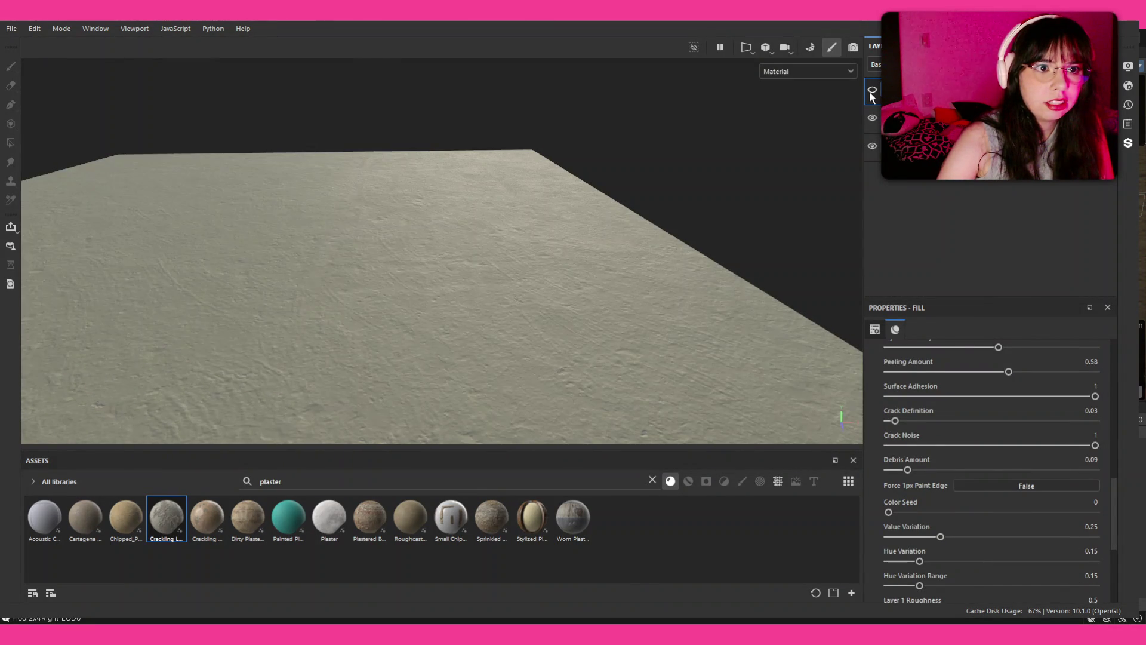
left_click(872, 91)
scroll(994, 343, "up", 10)
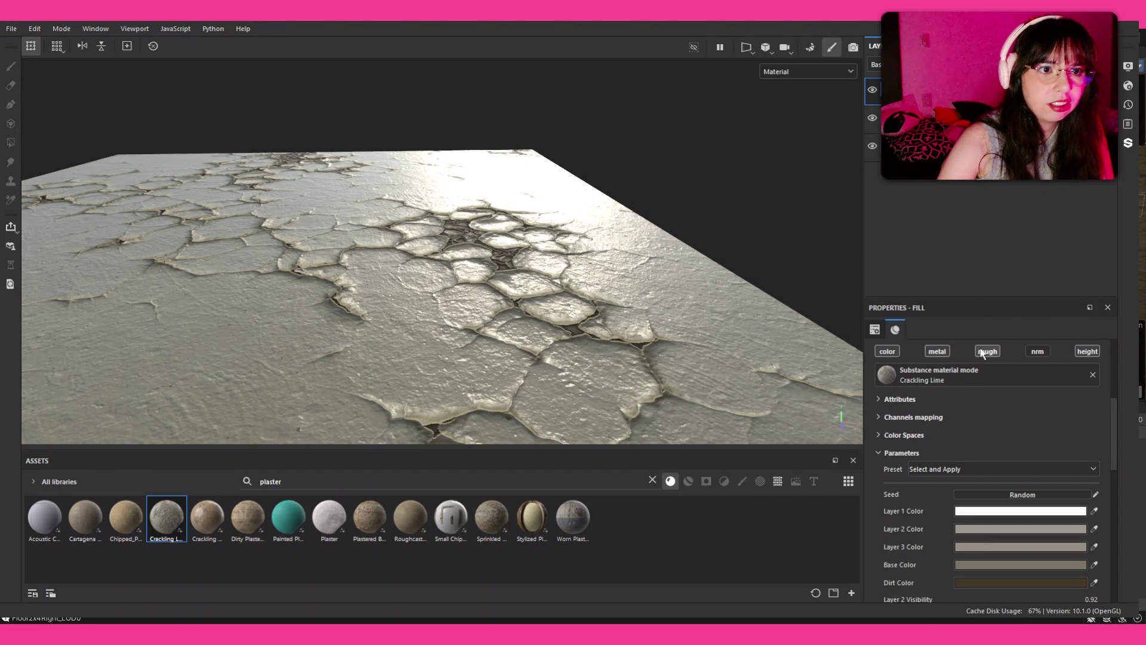
left_click(982, 353)
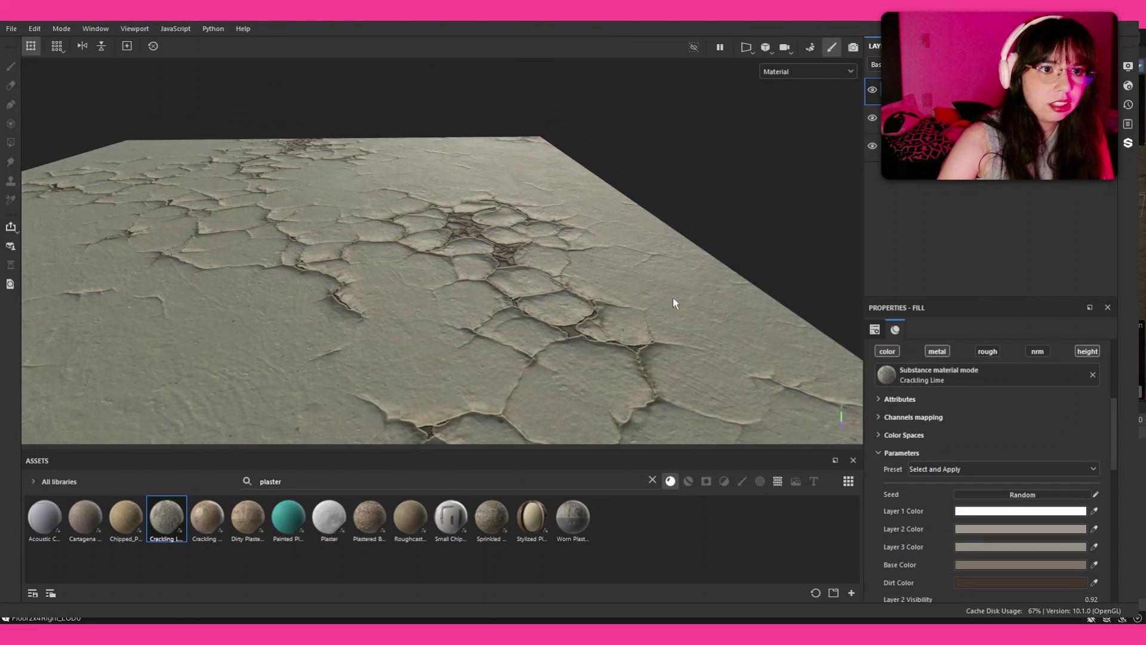
left_click(995, 352)
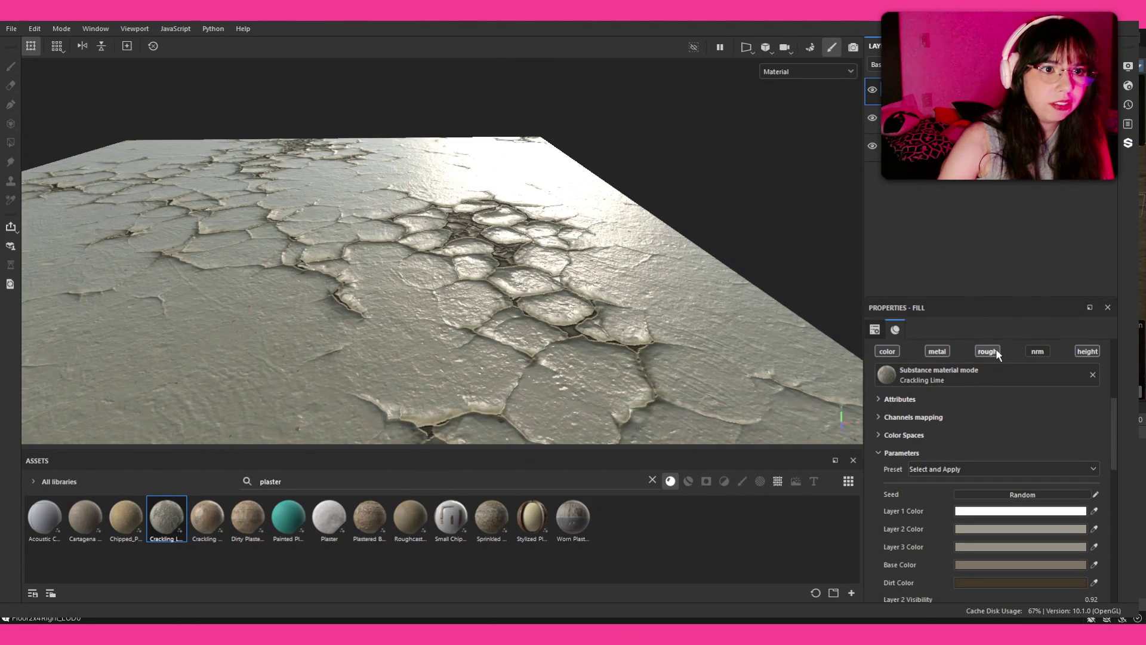
scroll(1030, 445, "down", 3)
scroll(1030, 446, "down", 5)
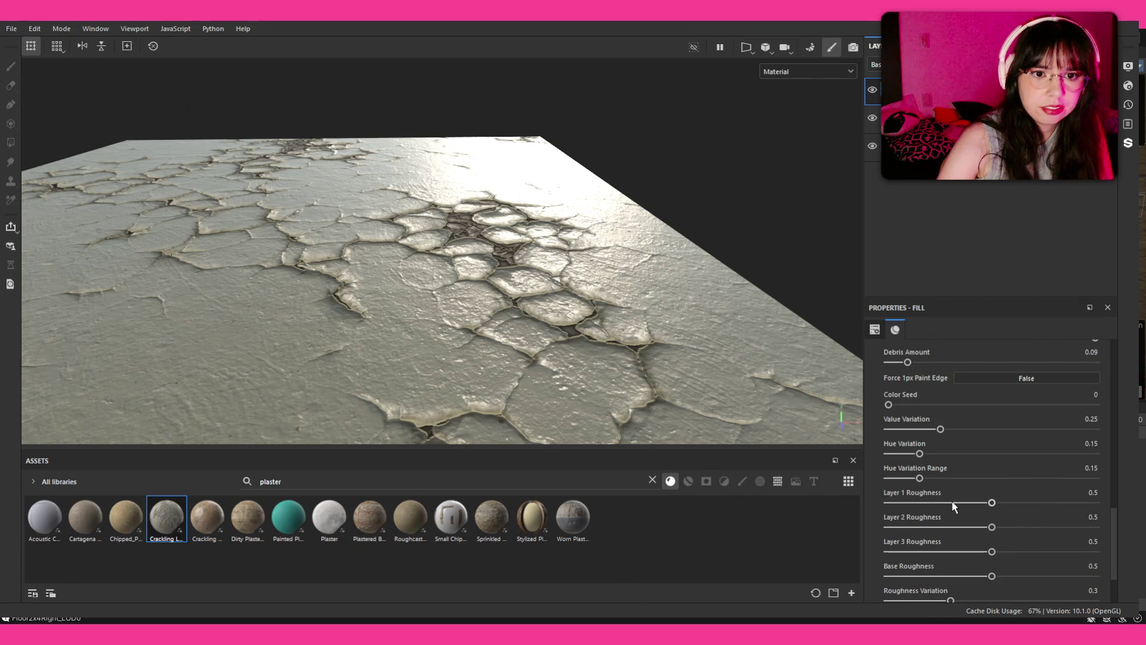
Try Layer 1 Roughness values from 0.15 to 0.8, comparing with the crack layer hidden
left_click(919, 503)
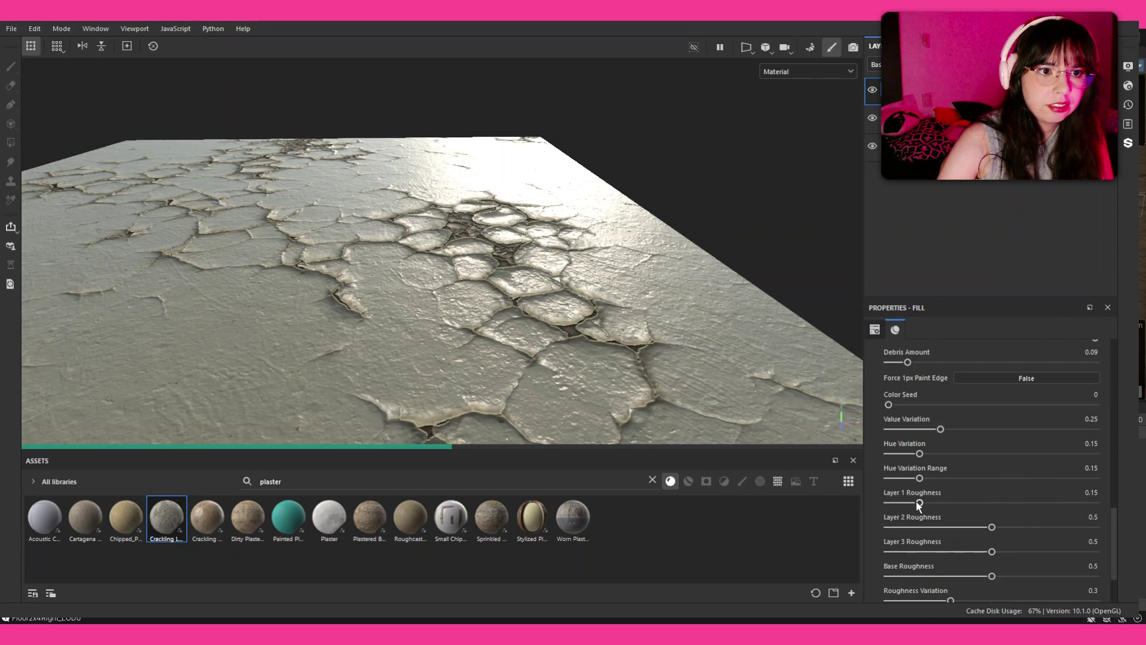
left_click(1045, 503)
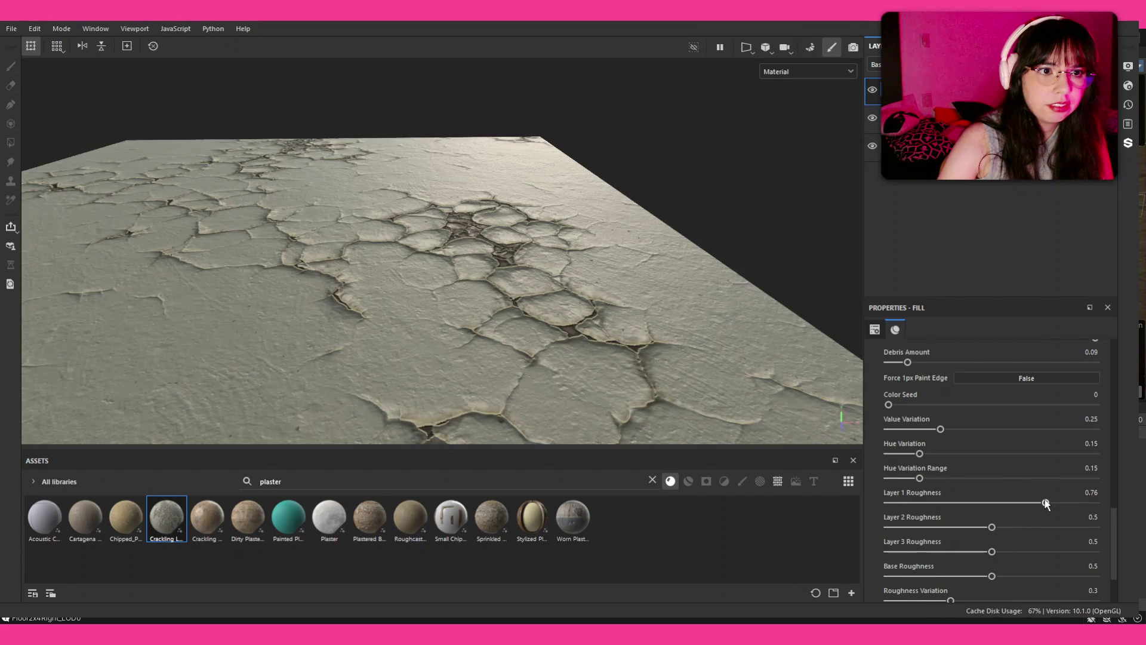
left_click_drag(1045, 503, 1054, 502)
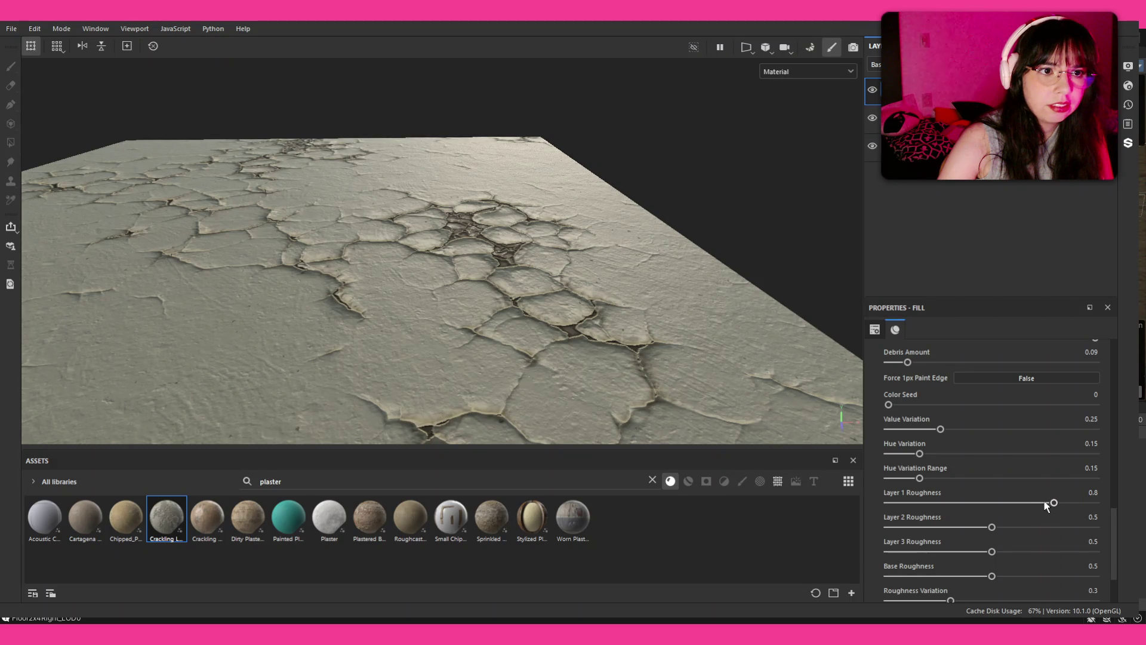
left_click(1038, 503)
left_click(872, 91)
left_click(872, 94)
left_click(872, 95)
left_click(871, 94)
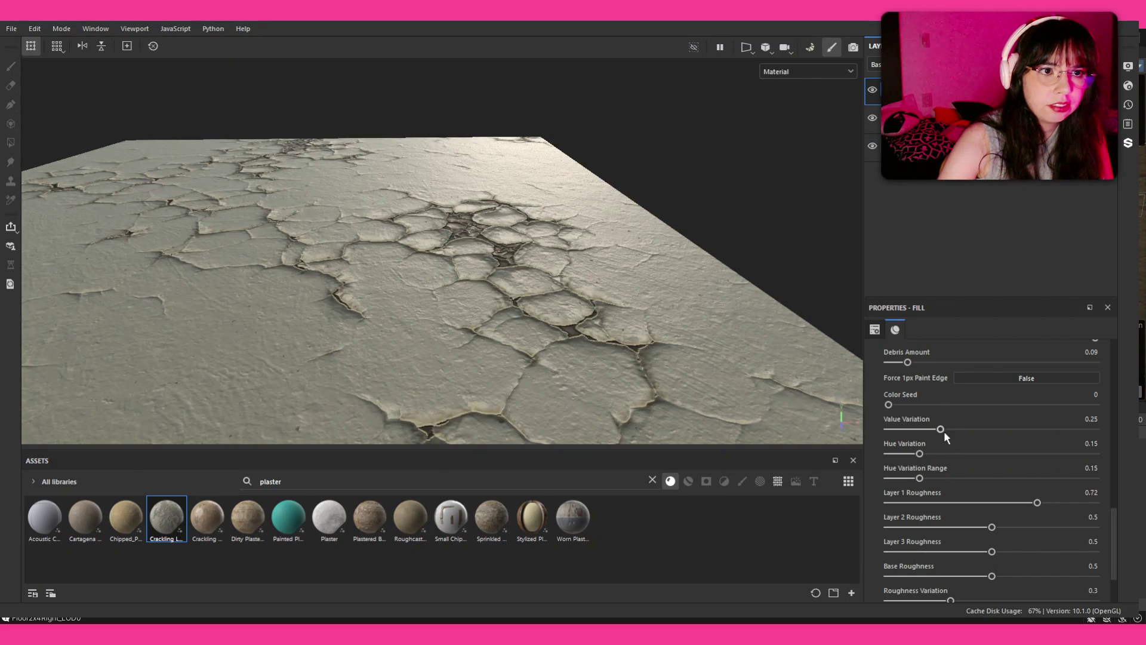
Settle Layer 1 Roughness at 0.89 after comparing 0.81 and 0.94
left_click(1055, 502)
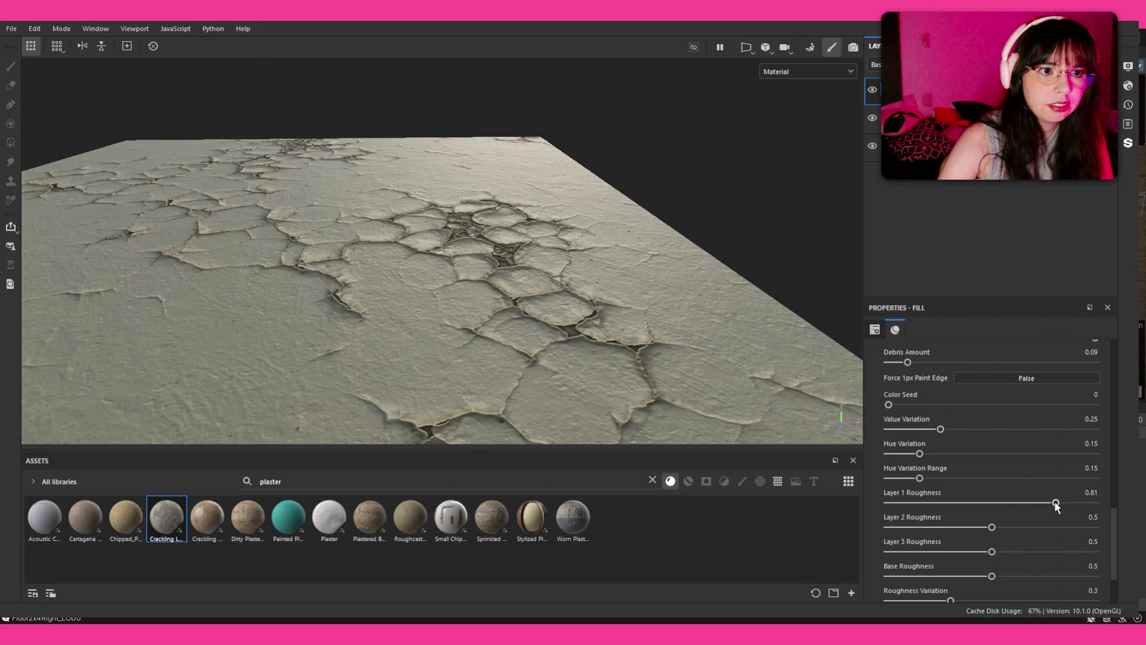
left_click(872, 91)
left_click(872, 91)
left_click(872, 91)
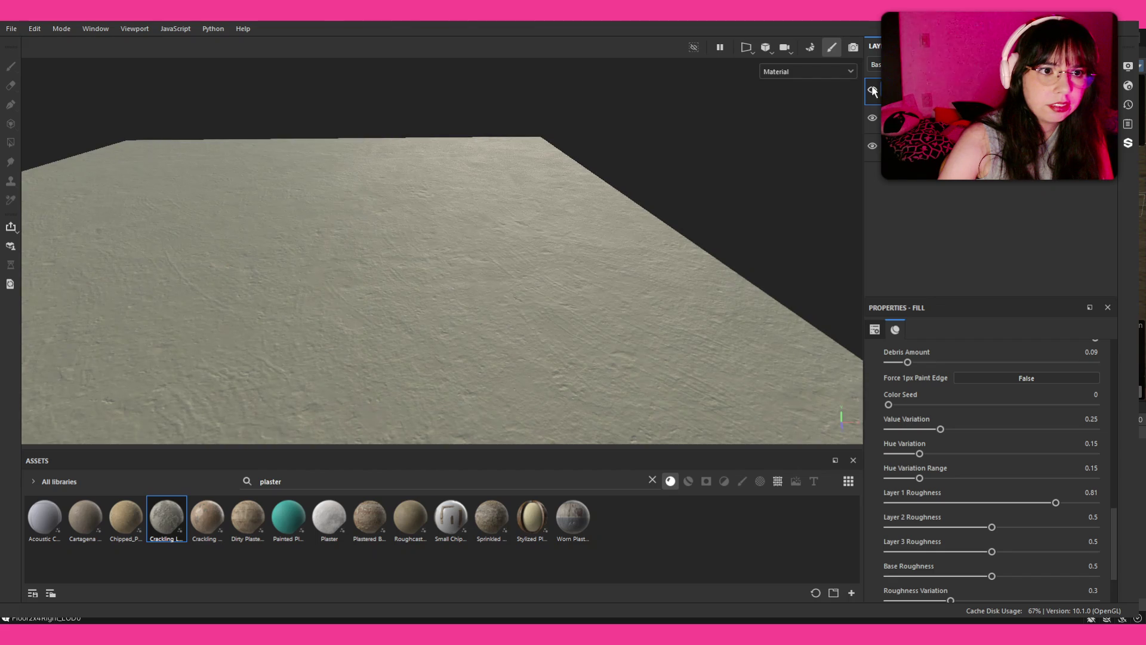
left_click(872, 91)
left_click(1073, 503)
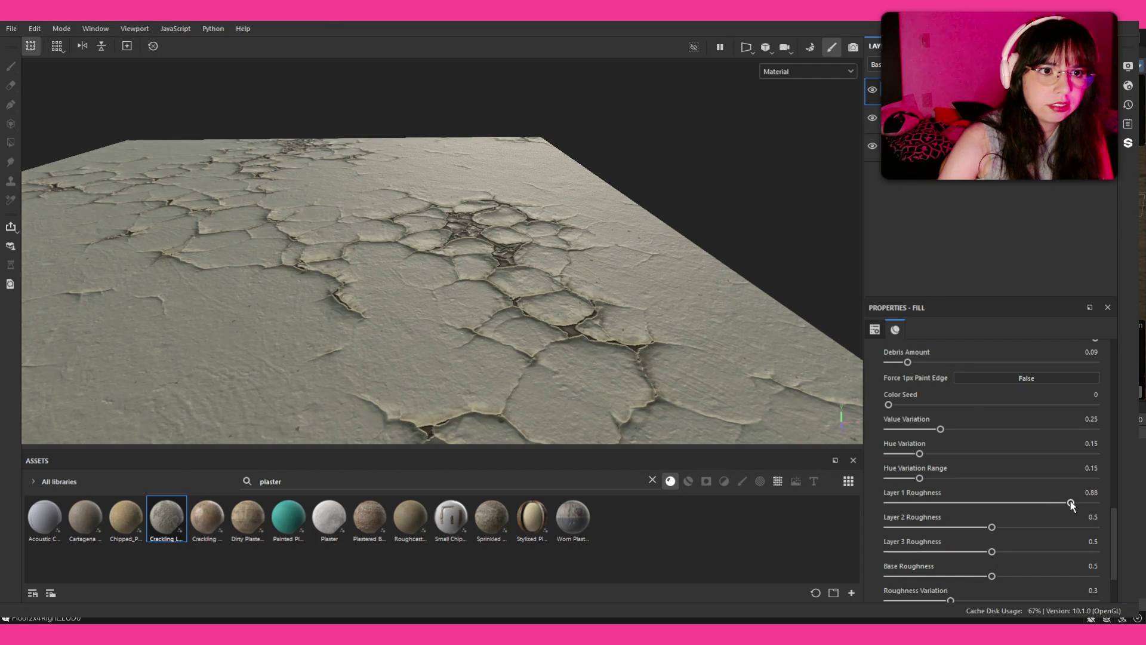
left_click(1083, 502)
left_click(873, 91)
left_click(873, 91)
left_click(873, 91)
left_click(873, 91)
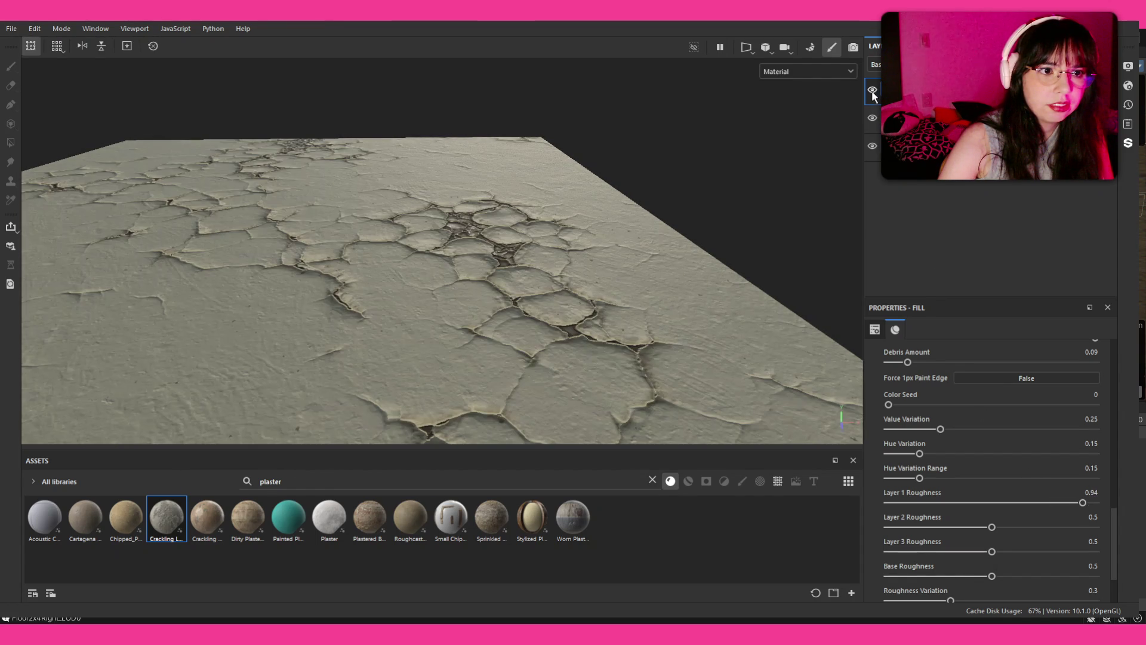
left_click(872, 91)
left_click(873, 92)
left_click(1073, 502)
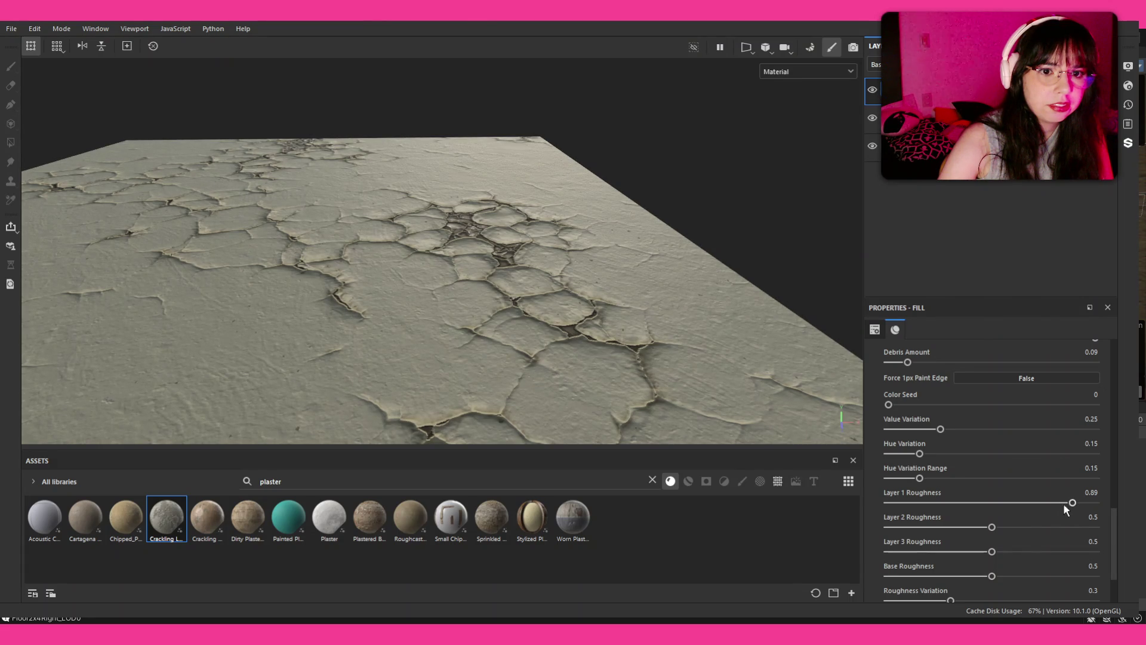
Set Layer 2 Roughness to 0.95, Layer 3 to 0.88 and Base Roughness to 0.92
scroll(546, 223, "down", 5)
mouse_move(547, 219)
left_mouse_down()
mouse_move(514, 193)
mouse_move(538, 222)
left_mouse_up()
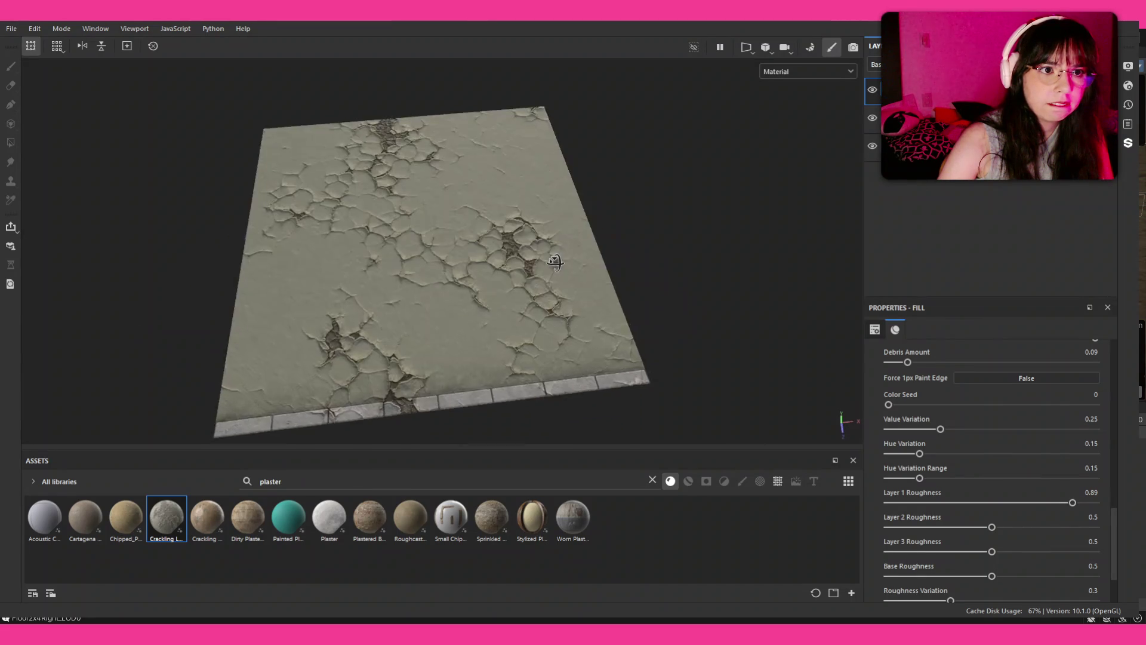
scroll(517, 193, "up", 5)
left_click(1070, 526)
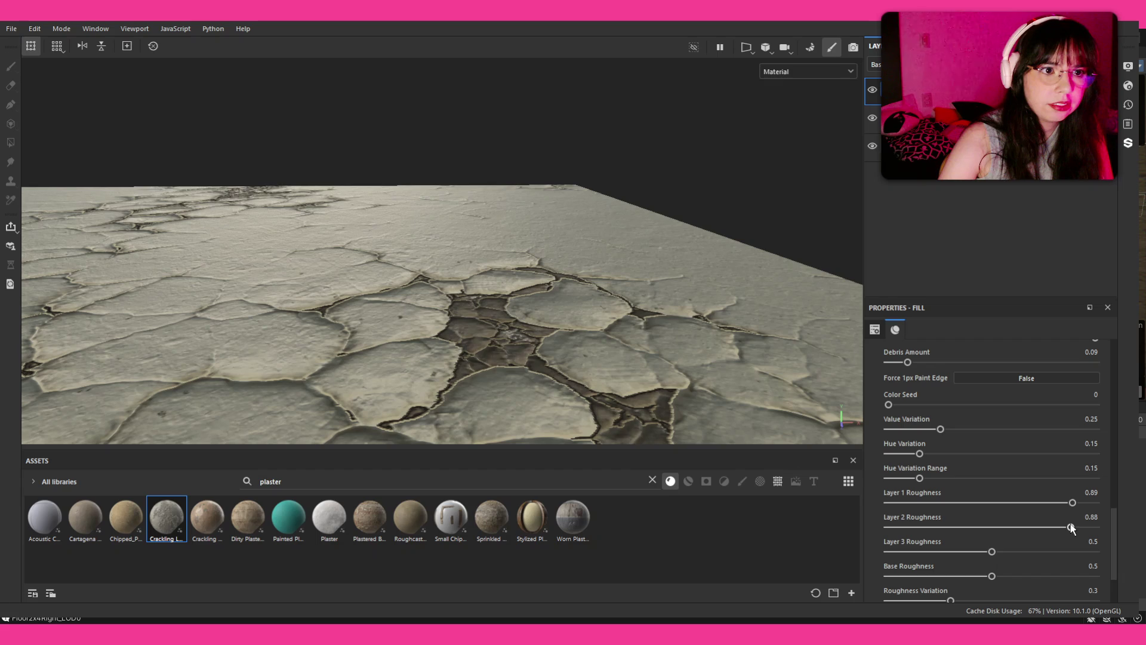
left_click(1084, 527)
left_click(1070, 551)
left_click(1078, 576)
scroll(596, 352, "down", 3)
mouse_move(579, 330)
left_mouse_down()
mouse_move(511, 385)
mouse_move(536, 291)
left_mouse_up()
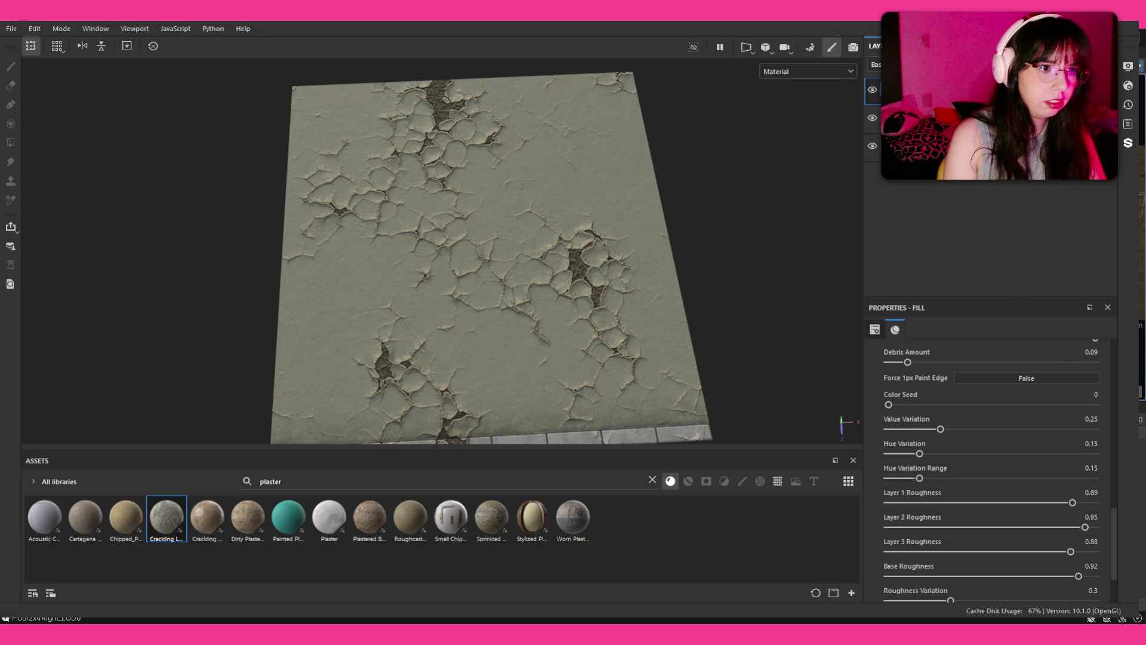
Save the project with Ctrl+S and switch to the paint brush
key("ctrl+s")
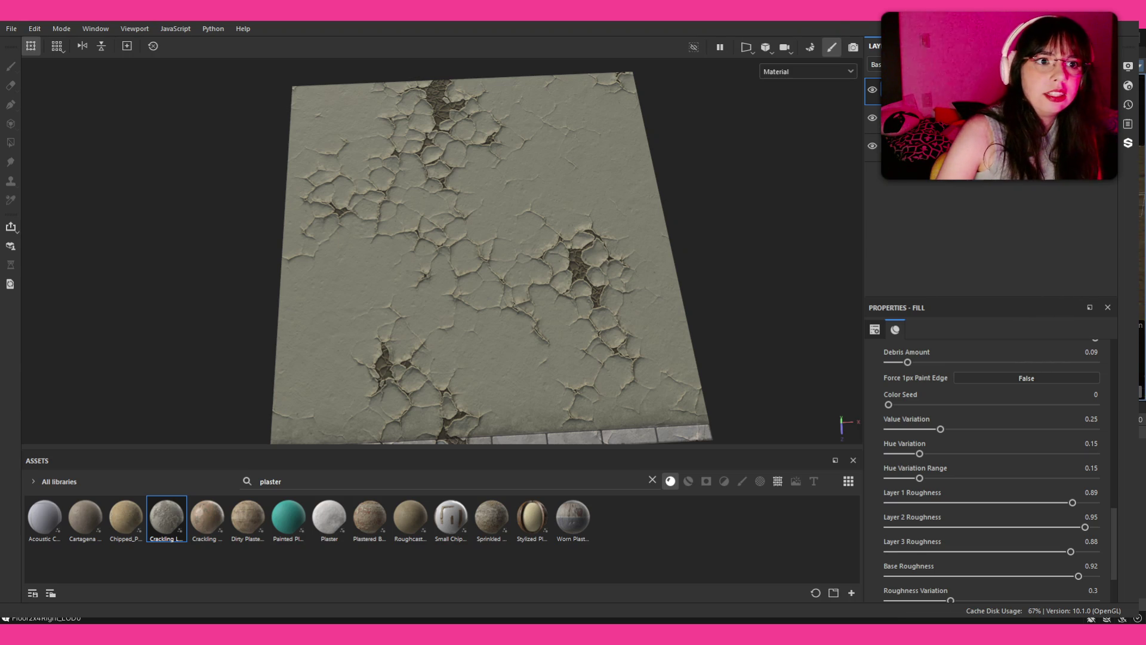
key("1")
left_click(609, 481)
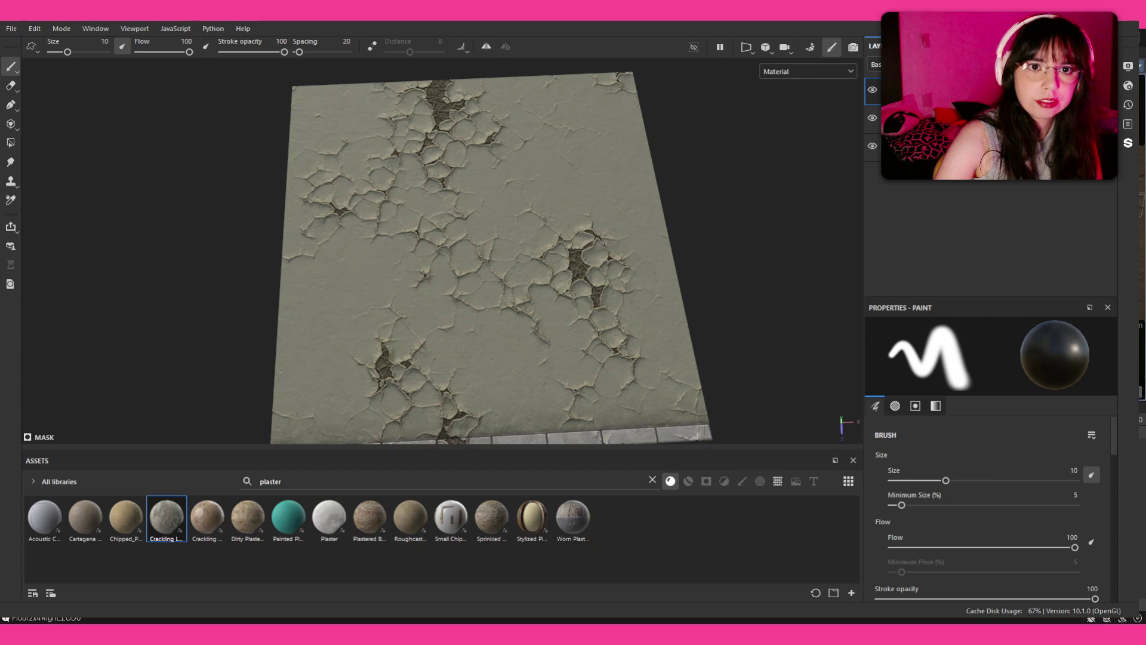
Add a Shape Square Squeeze fill to the crack mask and widen Squeeze to 0.757
key("ctrl+z")
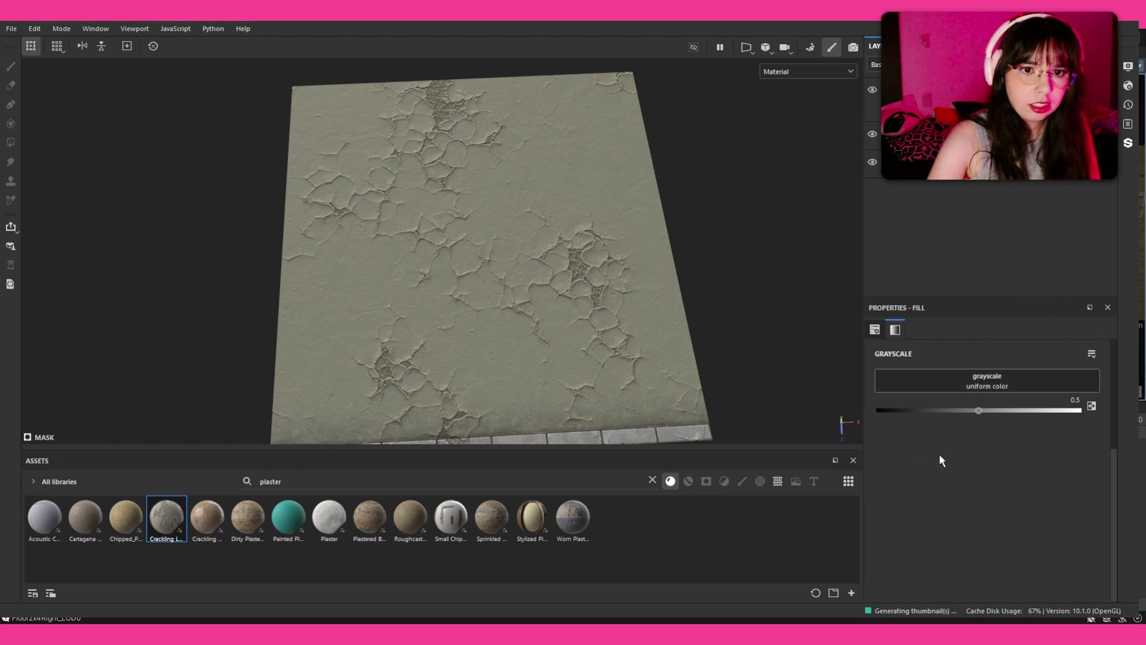
mouse_move(992, 485)
left_mouse_down()
mouse_move(1105, 482)
mouse_move(1115, 465)
left_mouse_up()
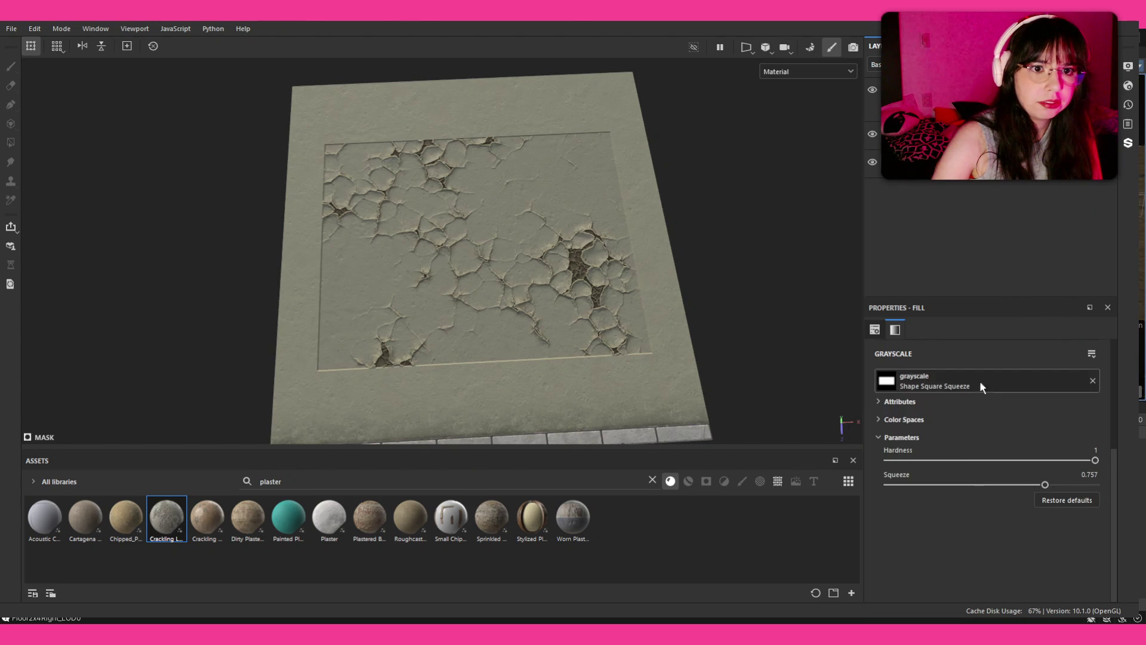
scroll(1050, 424, "up", 3)
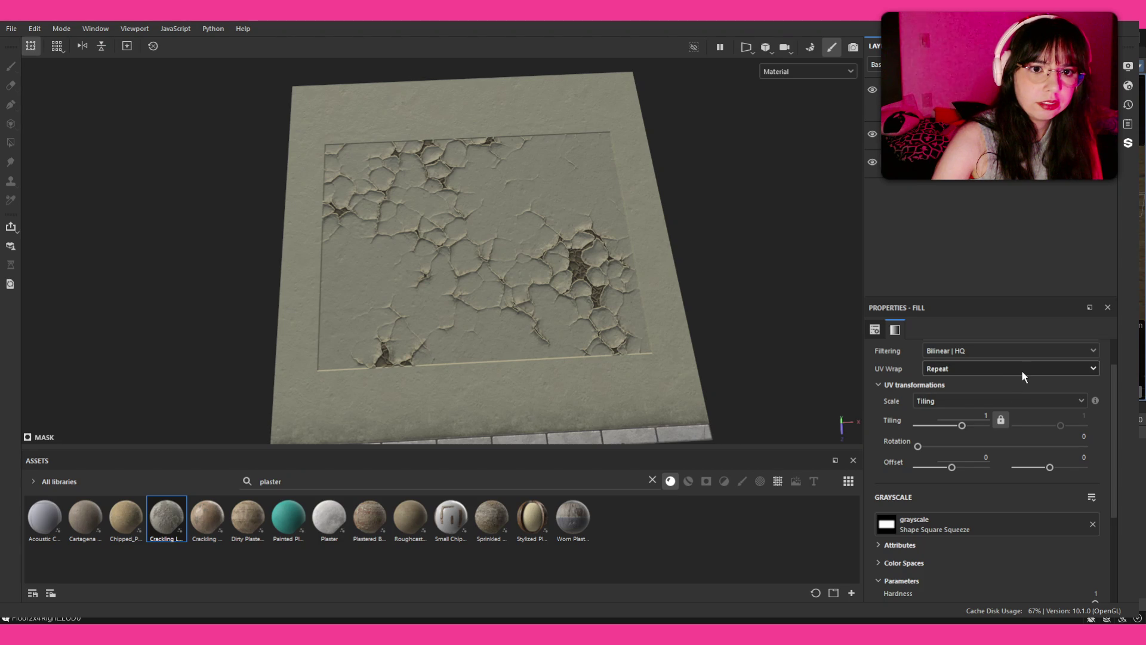
scroll(961, 402, "up", 1)
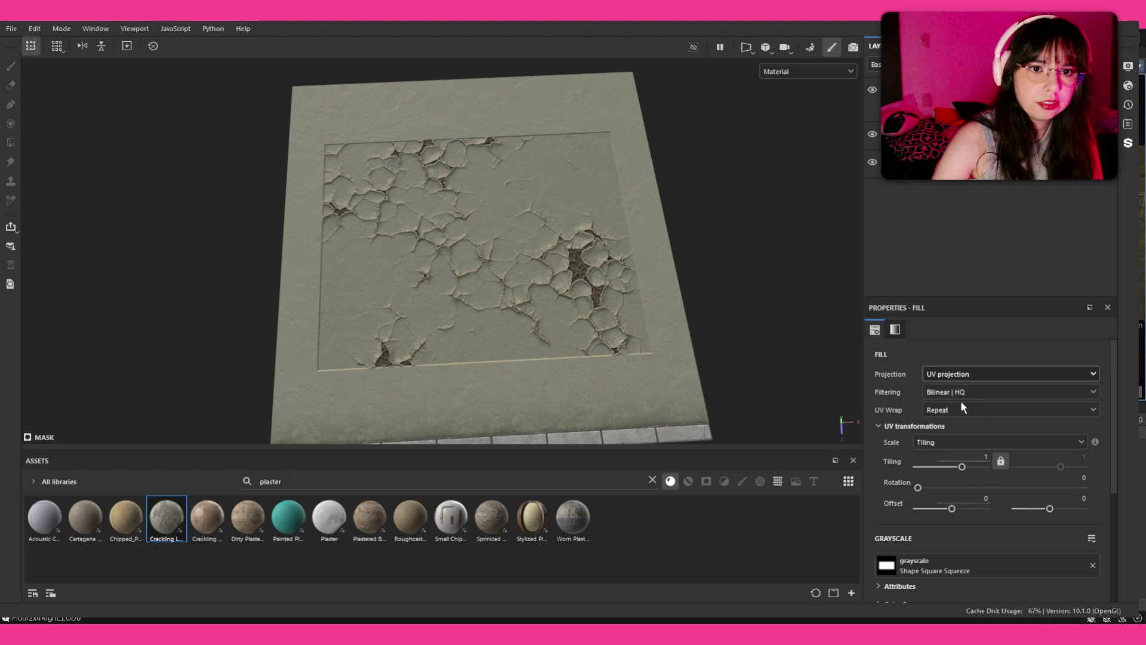
Rotate the planar projection flat on the floor, enlarge it and shift it downward
scroll(1009, 374, "down", 2)
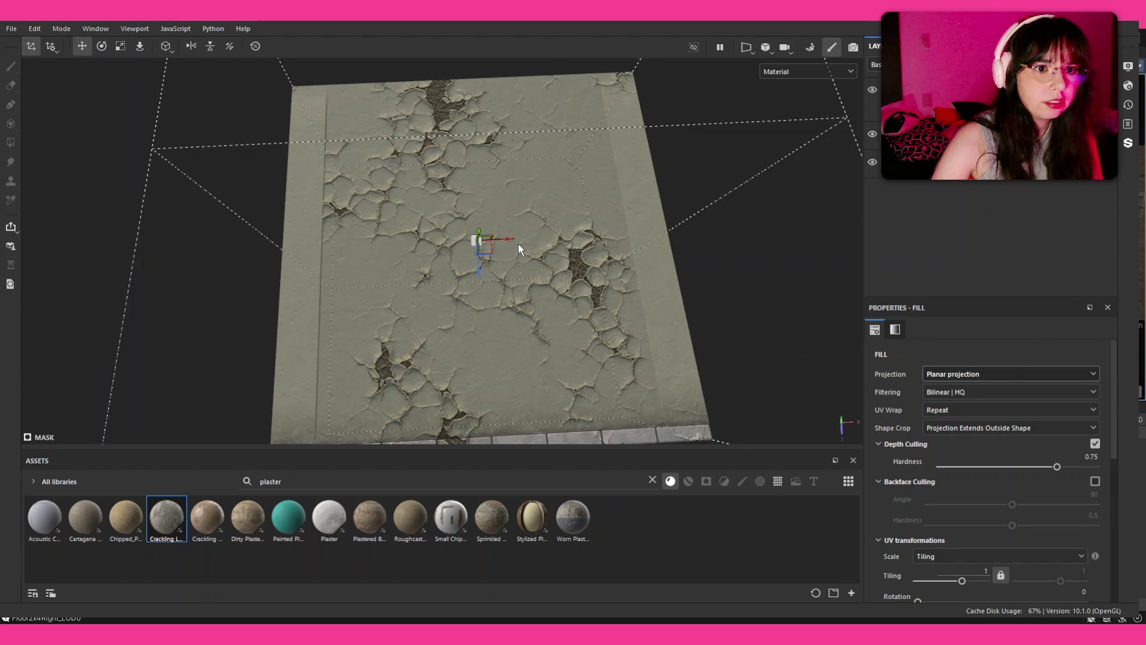
key("e")
left_click_drag(485, 261, 488, 302)
key("r")
mouse_move(524, 240)
left_mouse_down()
mouse_move(483, 249)
mouse_move(486, 290)
left_mouse_up()
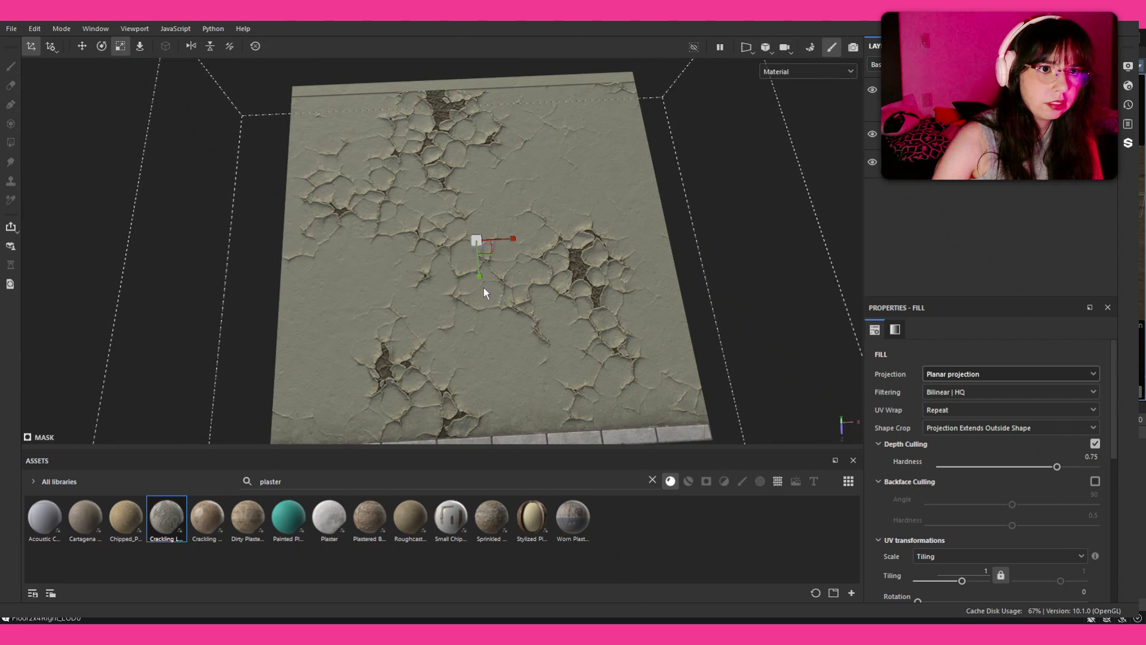
scroll(1040, 409, "down", 3)
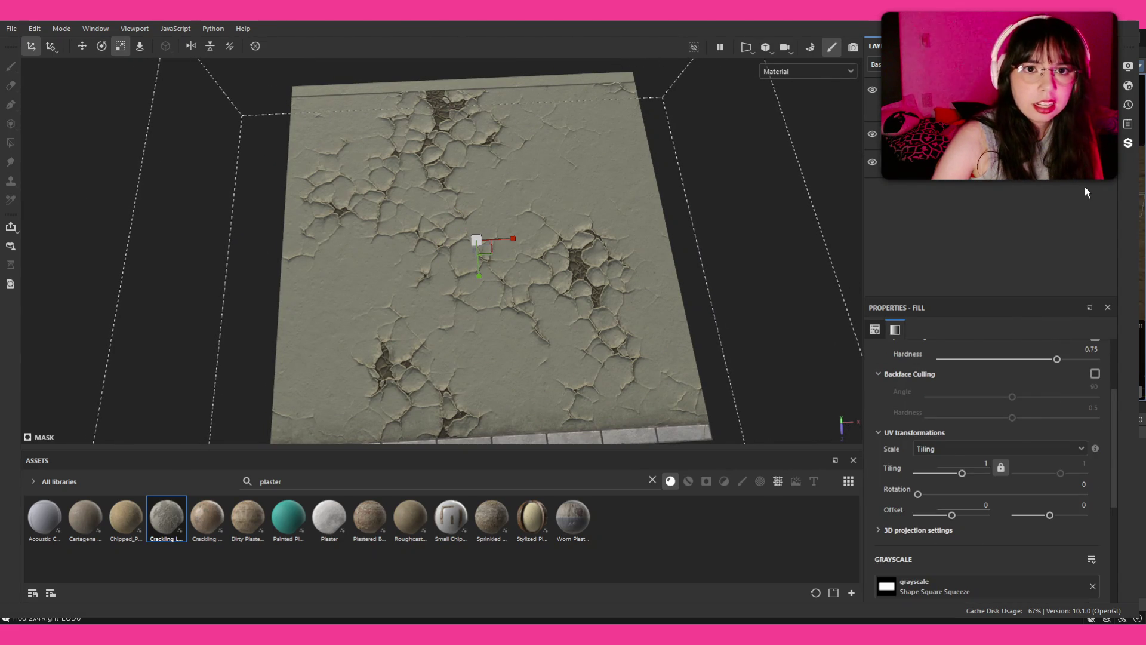
key("w")
mouse_move(509, 234)
left_mouse_down()
mouse_move(531, 441)
mouse_move(536, 408)
left_mouse_up()
key("r")
scroll(1015, 460, "up", 3)
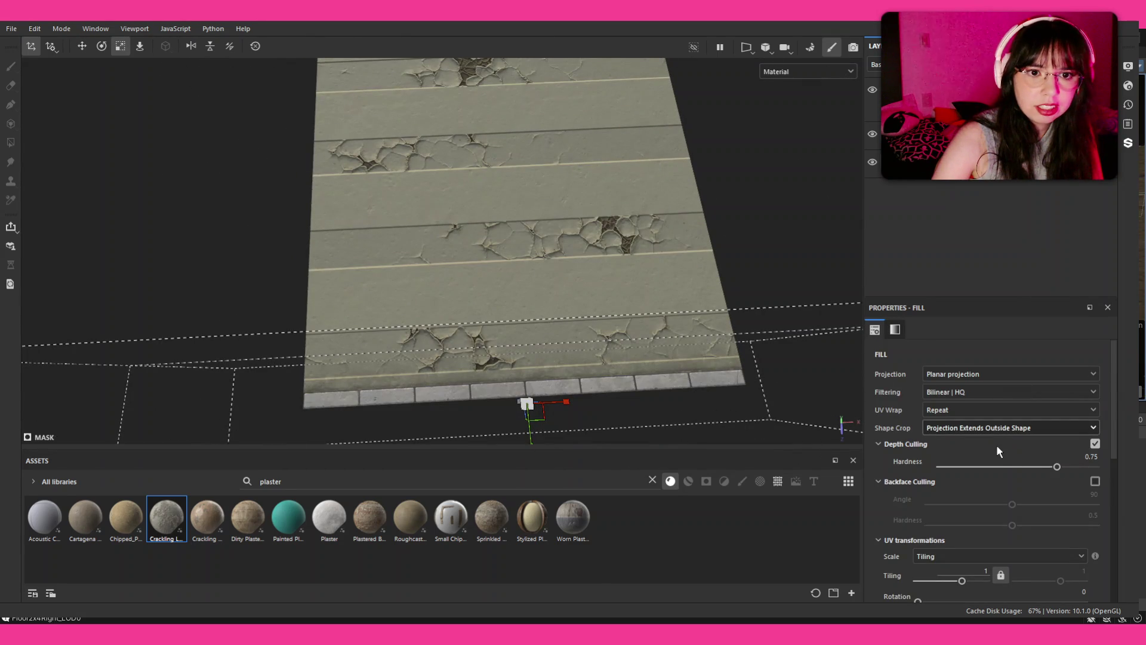
scroll(557, 288, "up", 5)
key("w")
left_click_drag(618, 367, 629, 401)
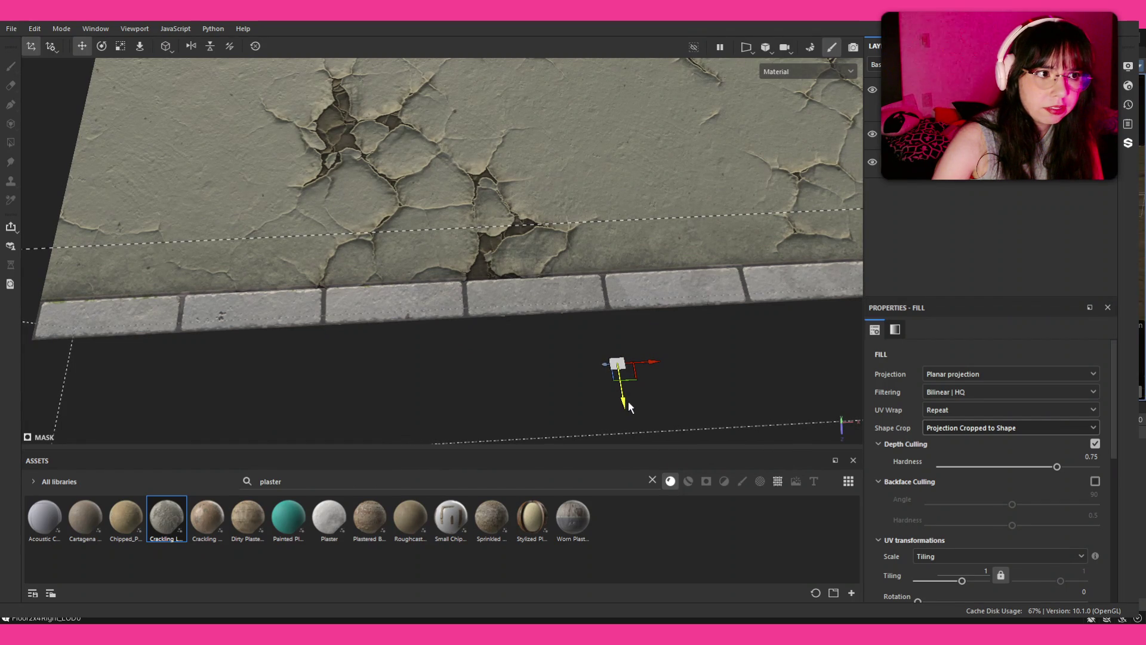
Toggle the crack layer to compare and orbit around the cracked plaster plane
mouse_move(567, 338)
left_mouse_down()
mouse_move(683, 302)
mouse_move(648, 290)
mouse_move(835, 131)
left_mouse_up()
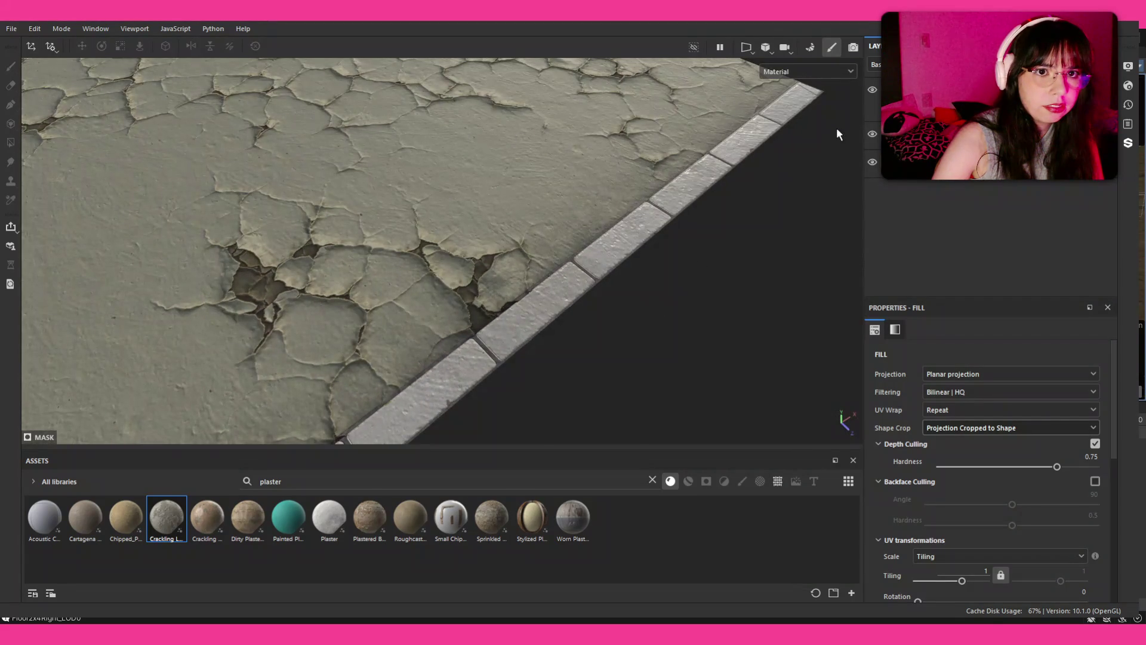
left_click(872, 90)
left_click(872, 90)
left_click(872, 90)
left_click(872, 90)
key("f")
mouse_move(481, 207)
left_mouse_down()
mouse_move(555, 214)
mouse_move(539, 242)
left_mouse_up()
scroll(539, 242, "up", 3)
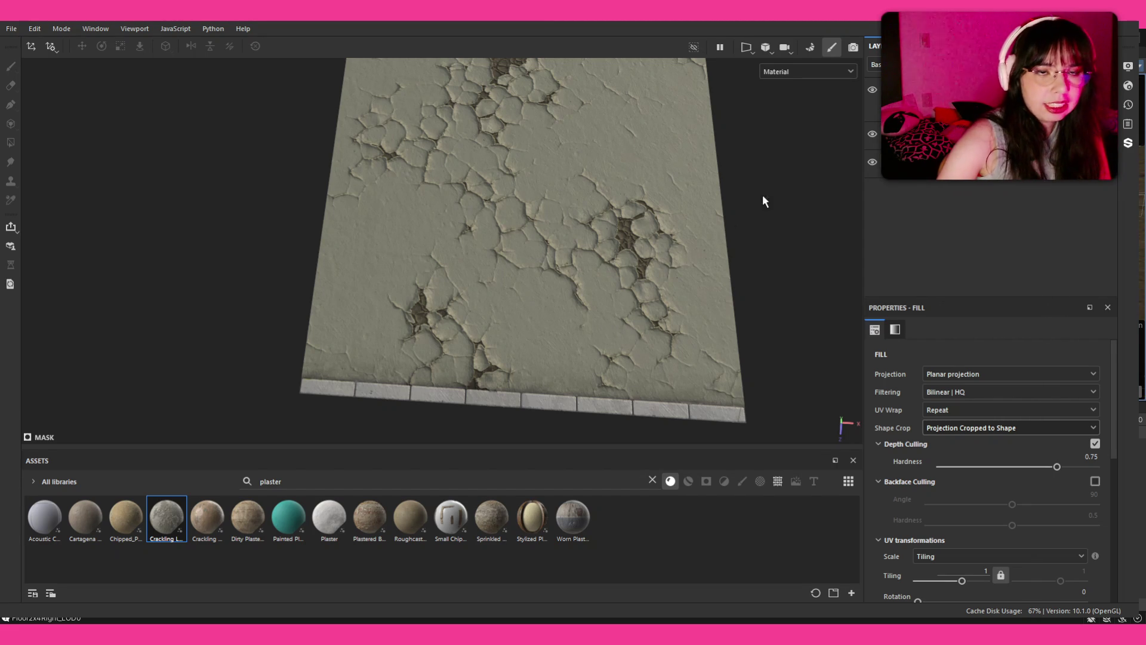
Select the Crackling Lime fill, hide the second layer, and roll several random seeds
left_click(878, 96)
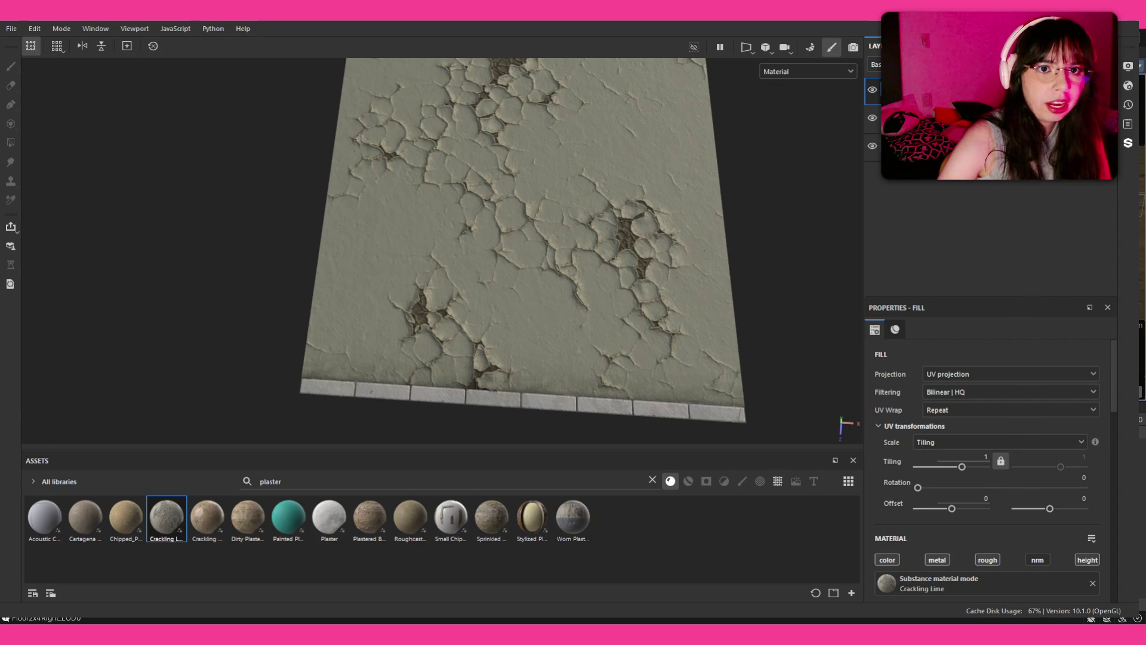
left_click(872, 118)
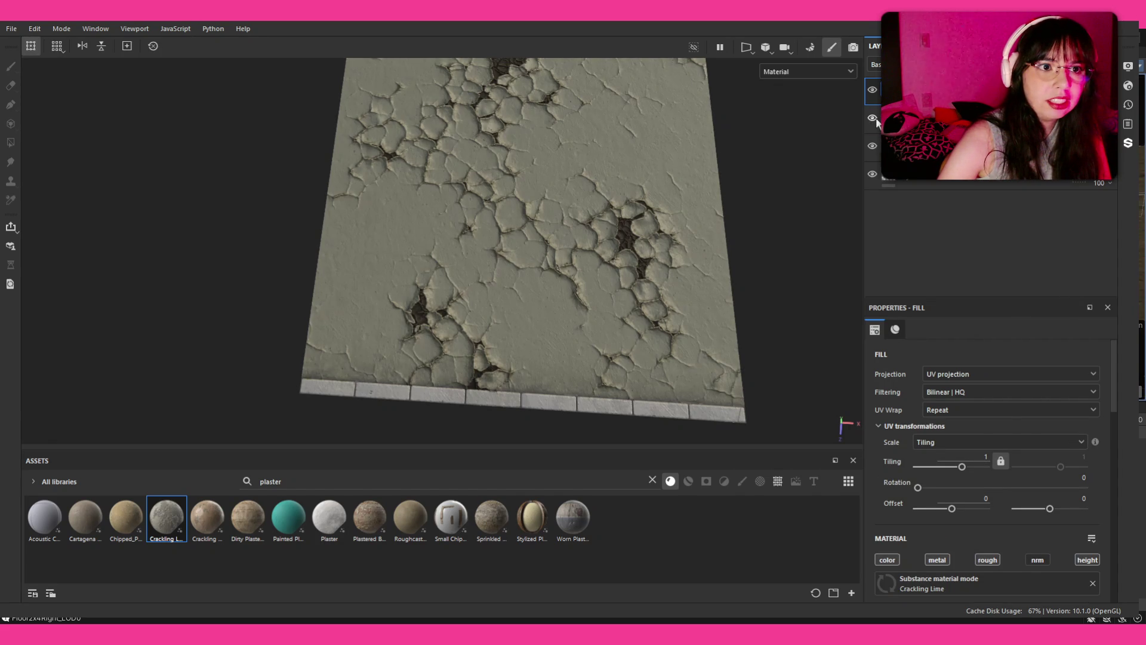
scroll(992, 467, "down", 3)
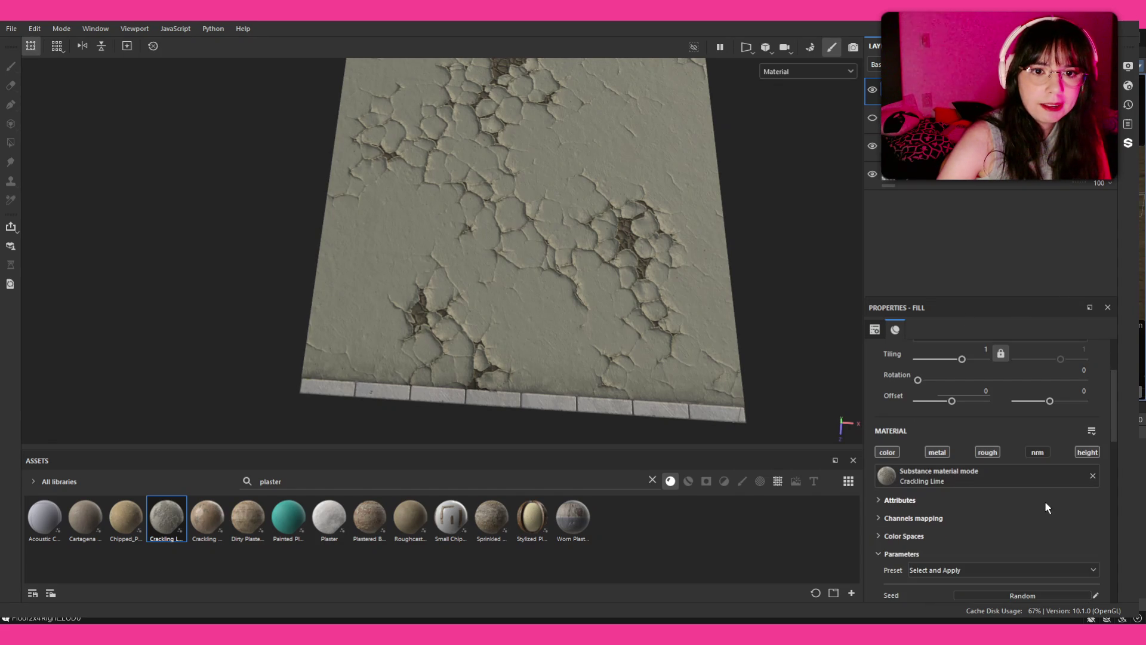
left_click(1039, 596)
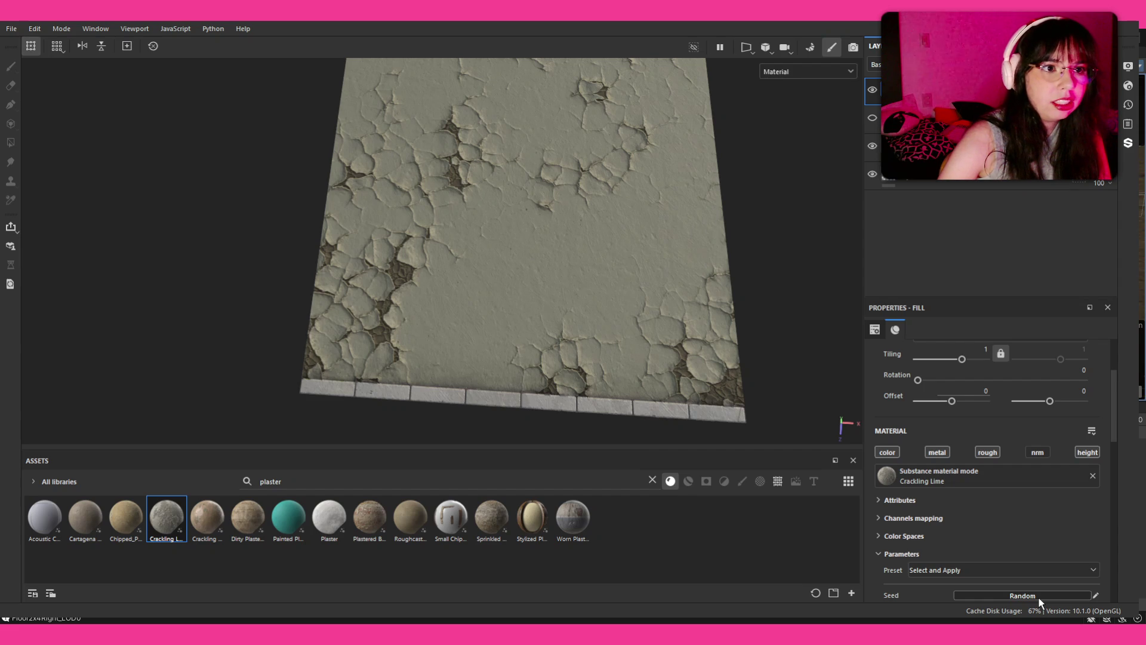
left_click(1039, 596)
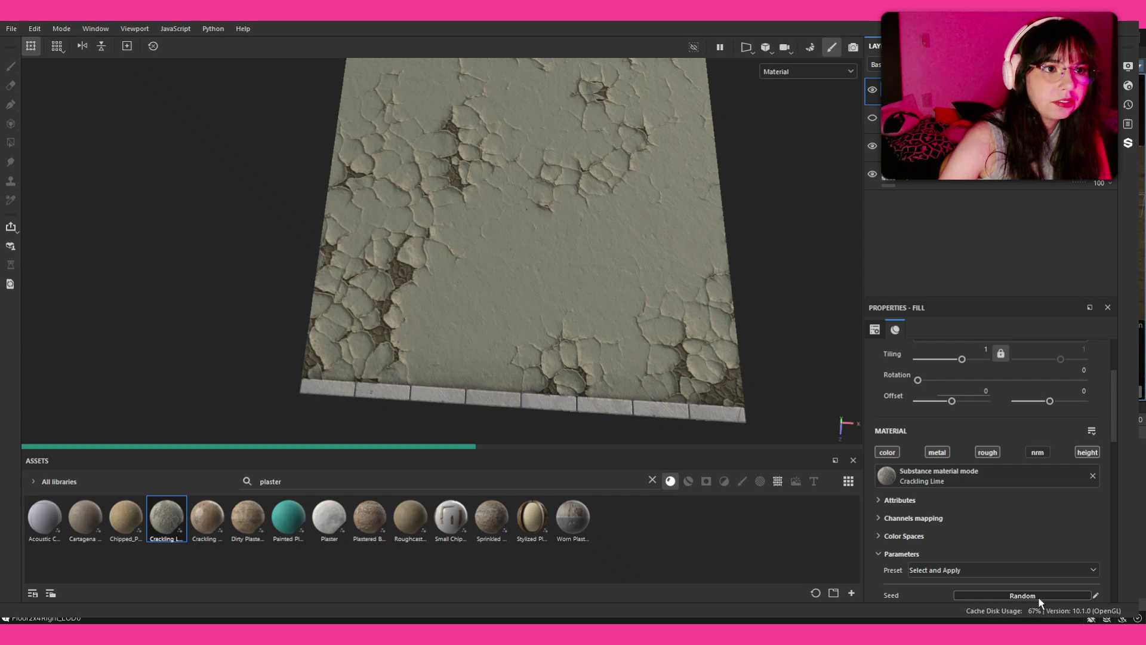
left_click(1039, 596)
left_click(1039, 595)
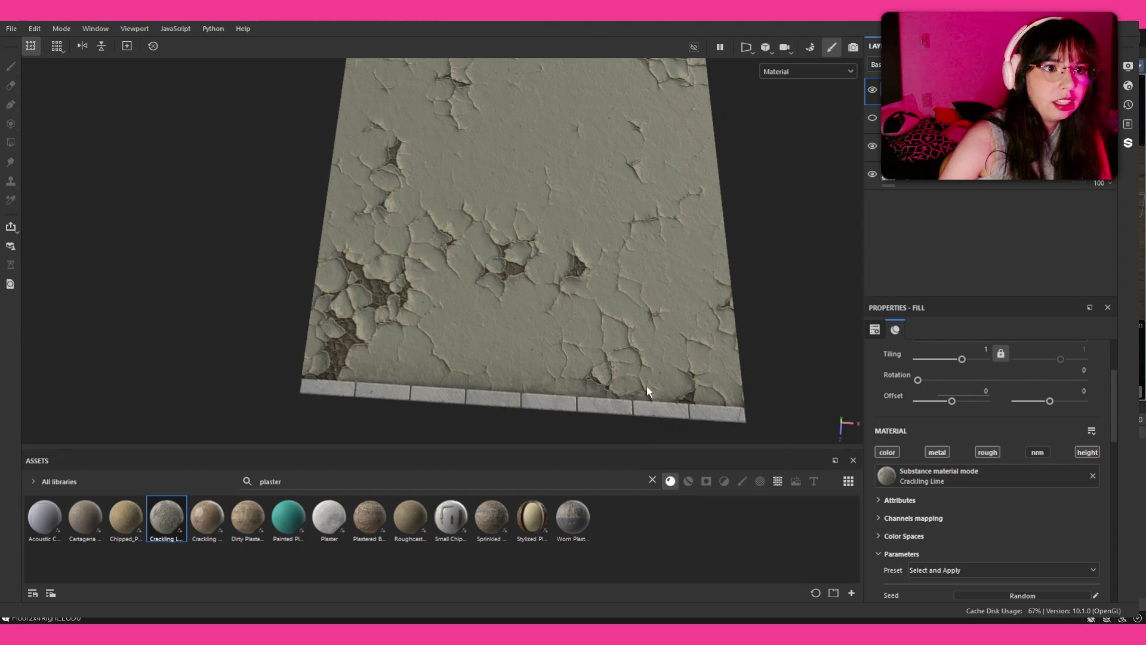
scroll(606, 342, "down", 5)
scroll(606, 338, "up", 4)
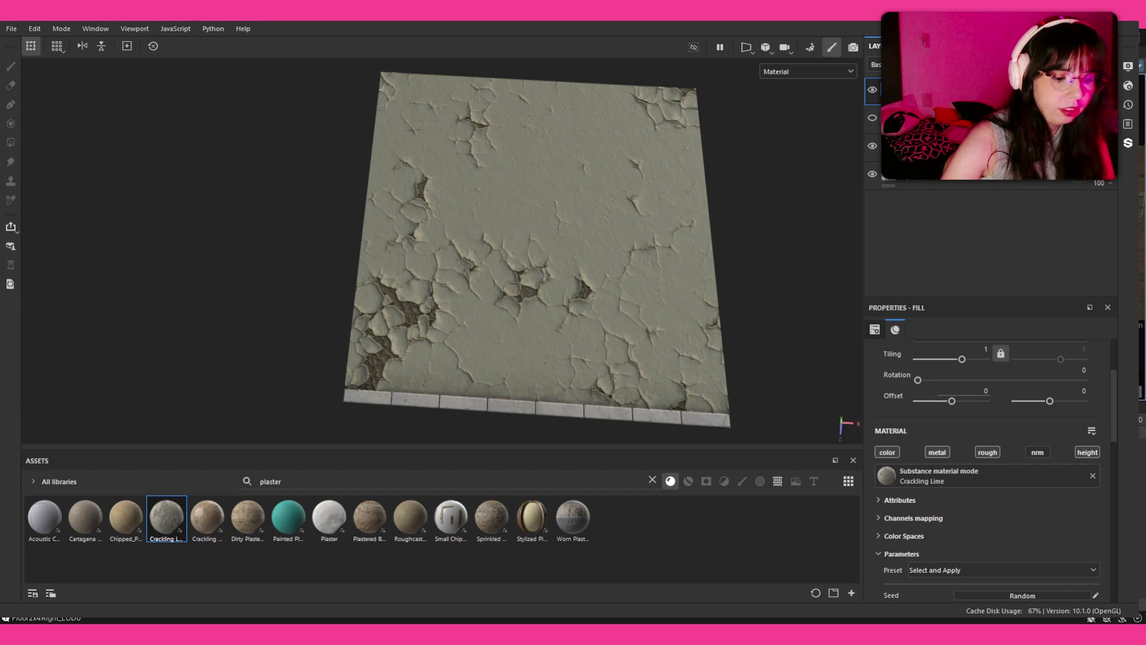
Toggle the second layer's visibility and keep re-rolling the crack seed until the pattern suits
left_click(873, 117)
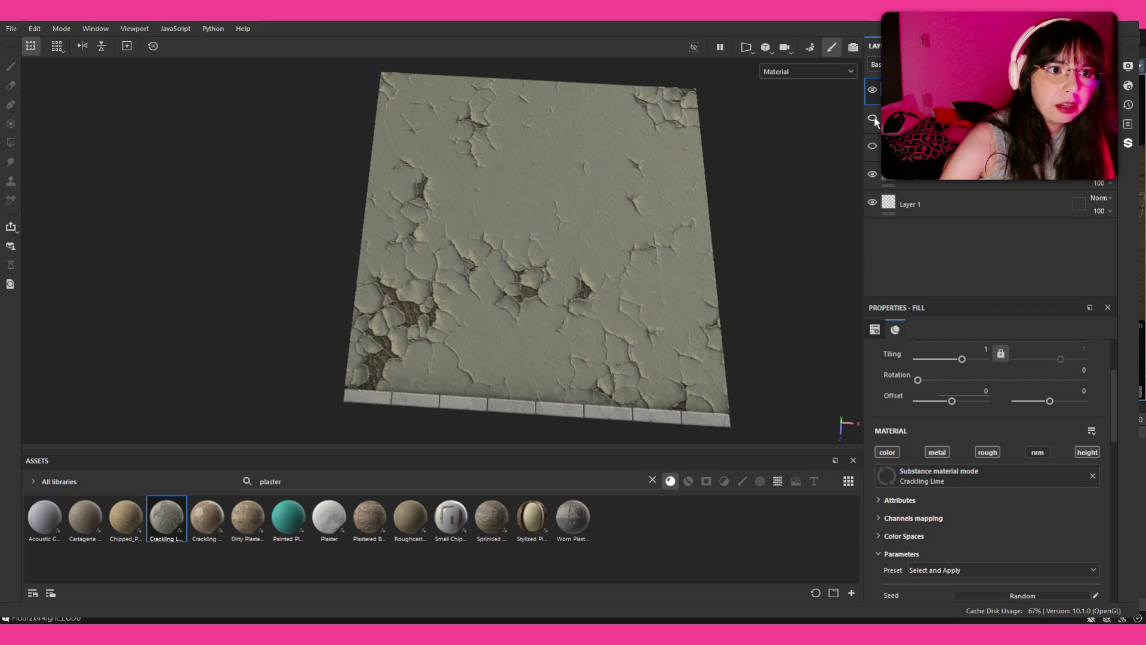
scroll(1027, 489, "down", 2)
left_click(1032, 525)
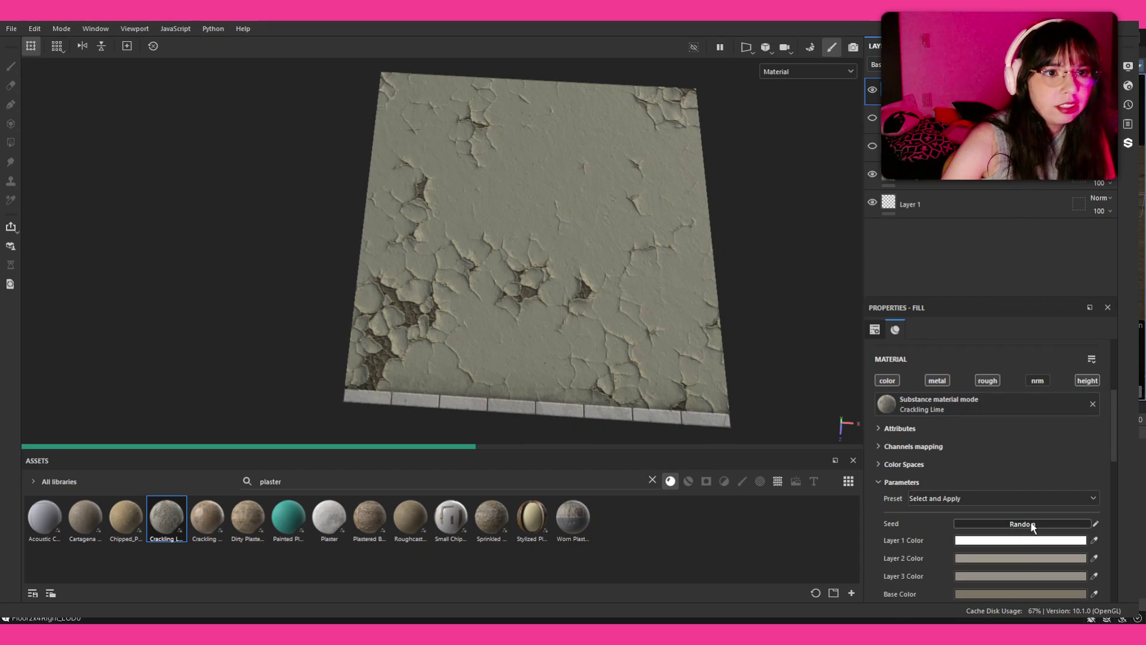
left_click(1032, 524)
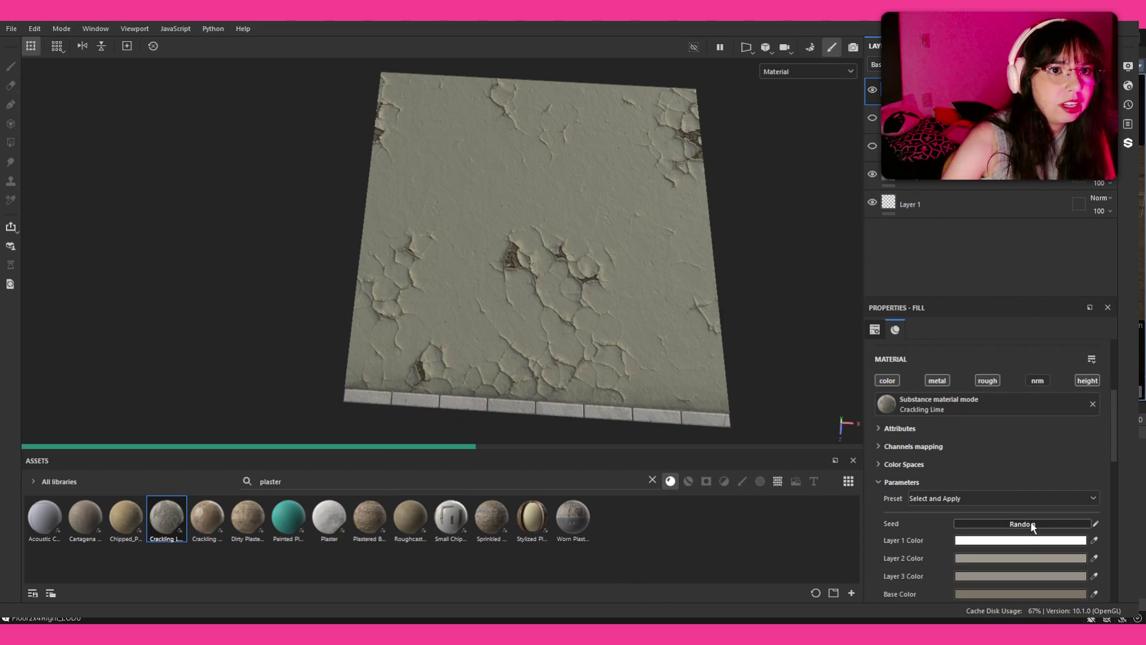
left_click(1032, 524)
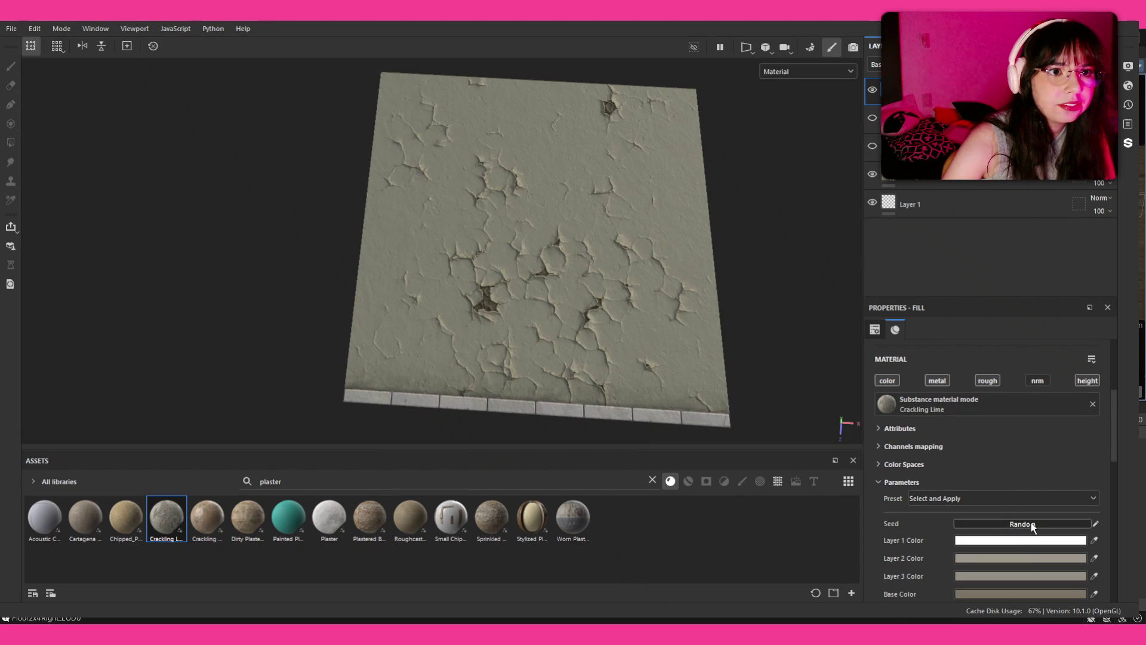
left_click(1031, 524)
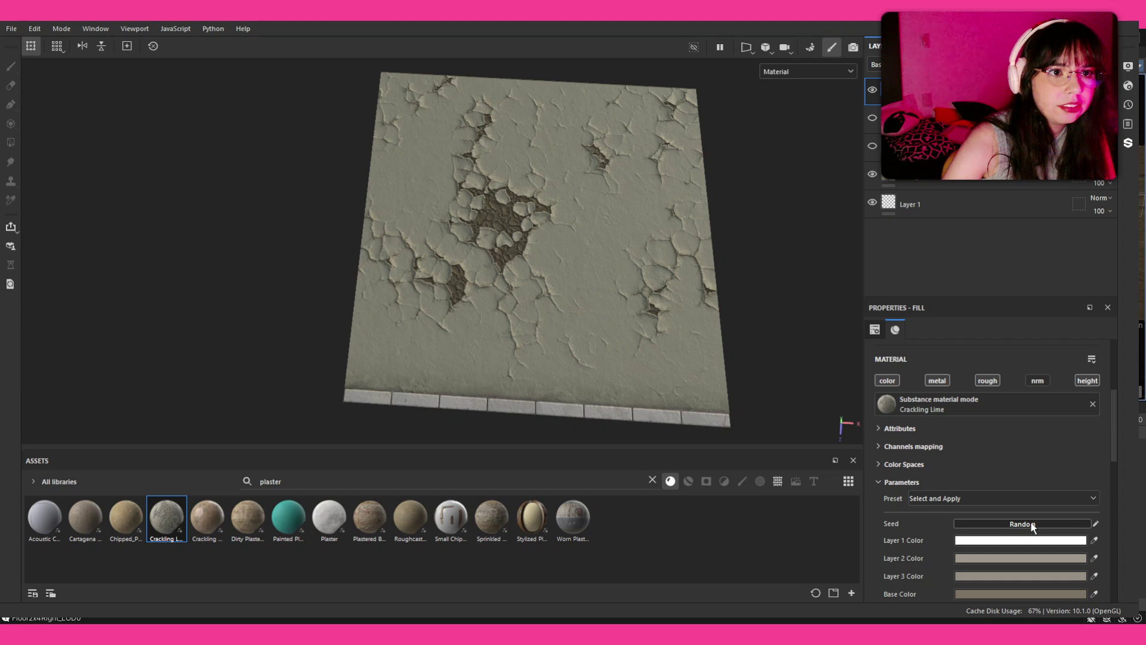
left_click(1031, 524)
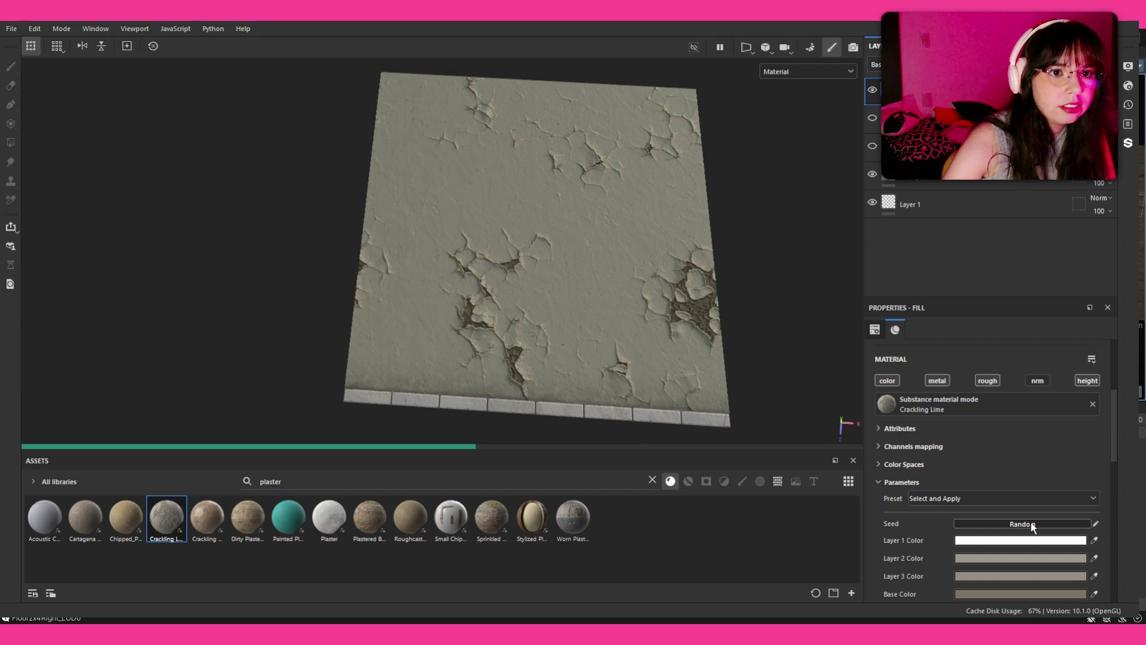
left_click(1031, 524)
left_click(1031, 525)
left_click(1032, 525)
left_click(1032, 524)
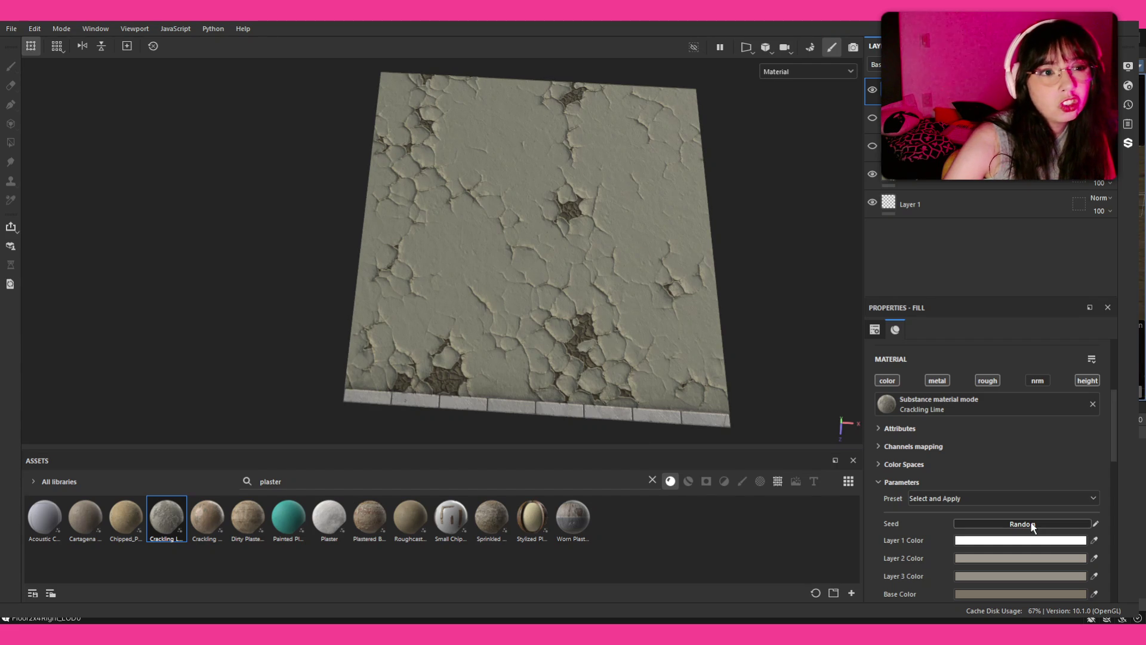
left_click(874, 91)
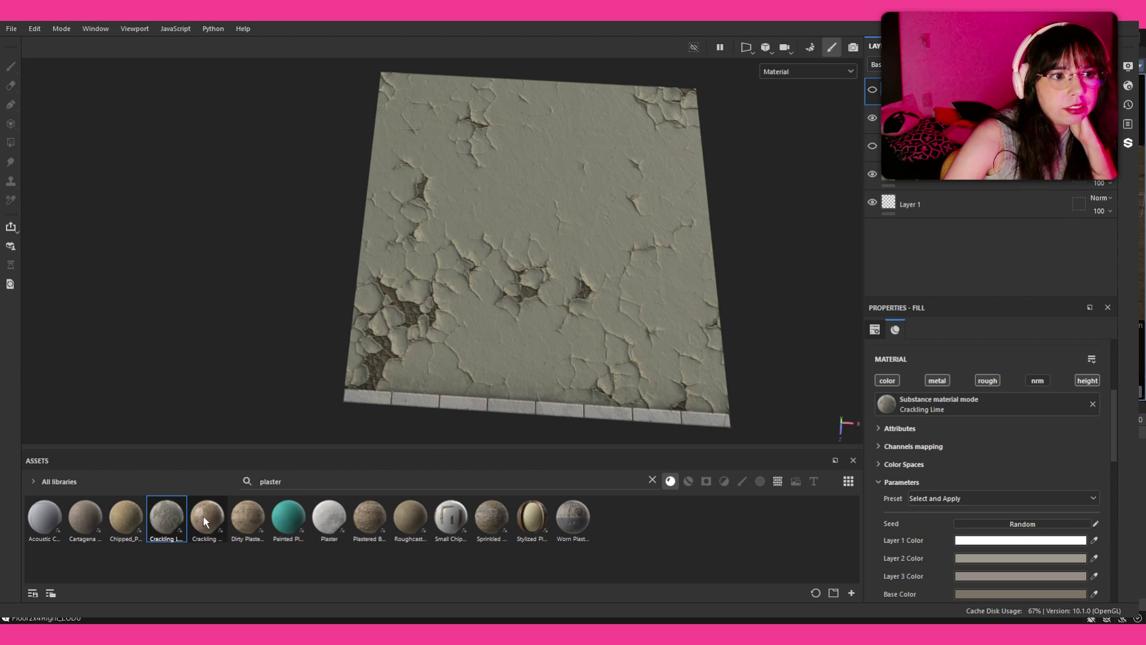
Hide the second crack layer and add Dirty Plaster Wall as a fill layer above Layer 1
left_click(872, 118)
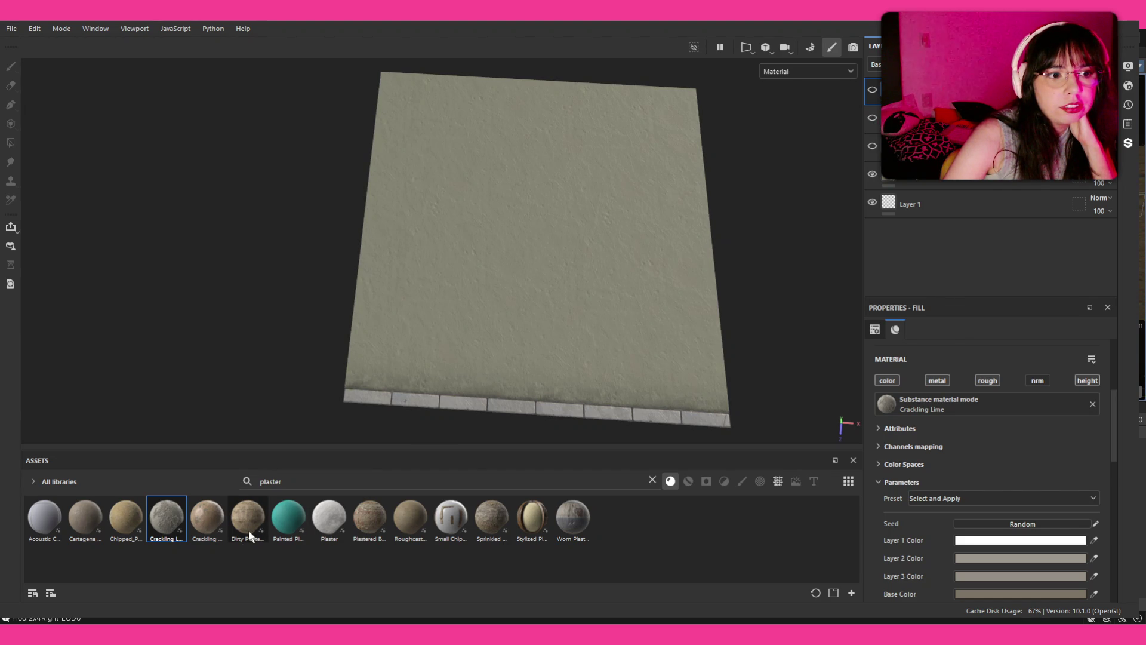
left_click_drag(248, 530, 895, 200)
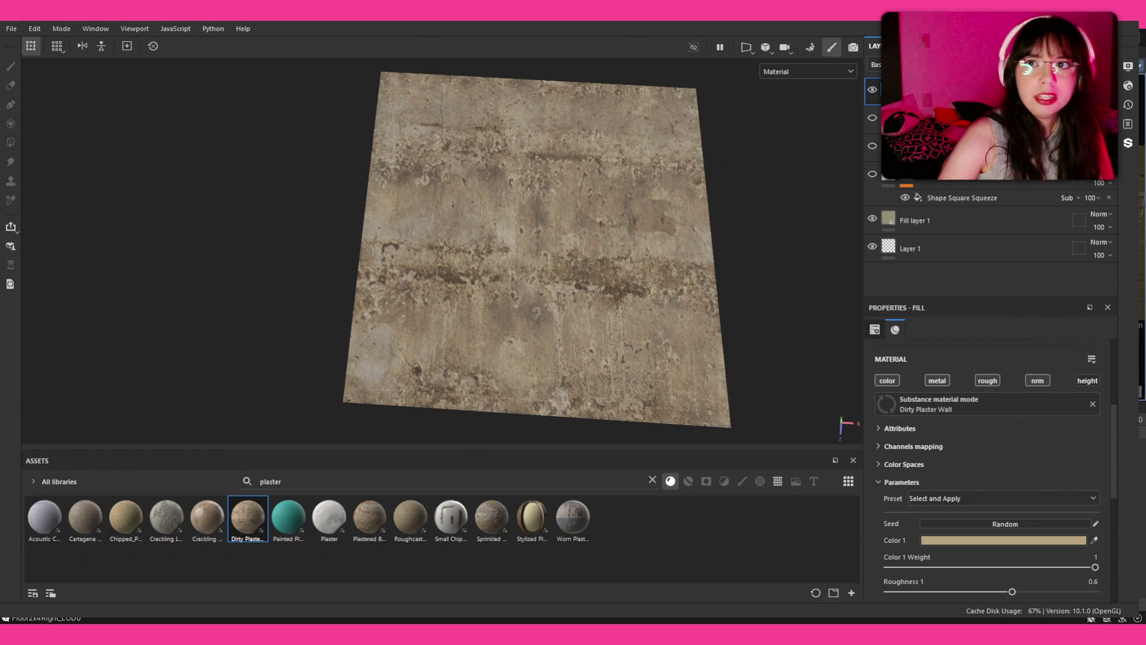
left_click(957, 209)
Duplicate Crackling Lime, delete the mask, and re-dock the Layers panel above Properties
left_click(957, 147, "shift")
key("ctrl+g")
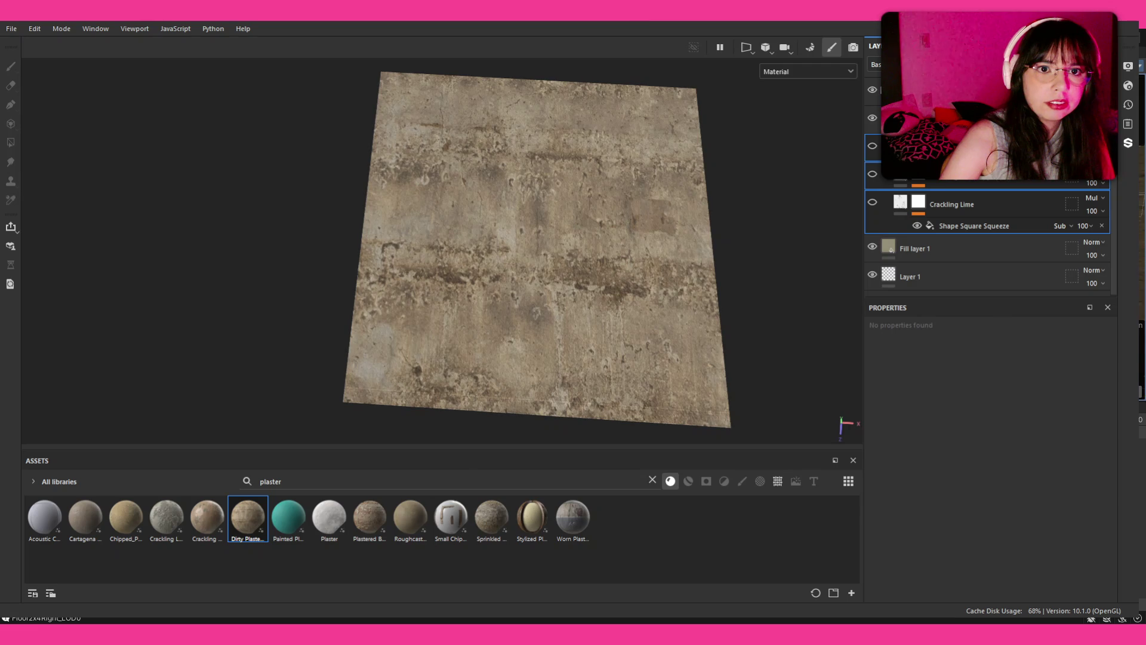
key("ctrl+d")
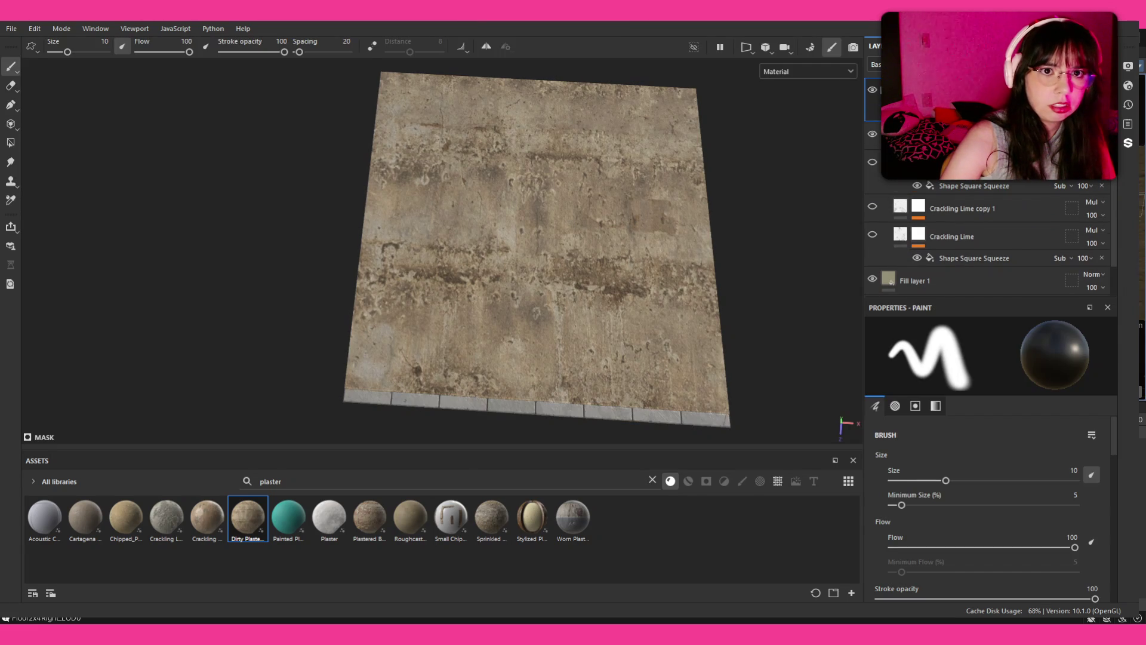
left_click(970, 184)
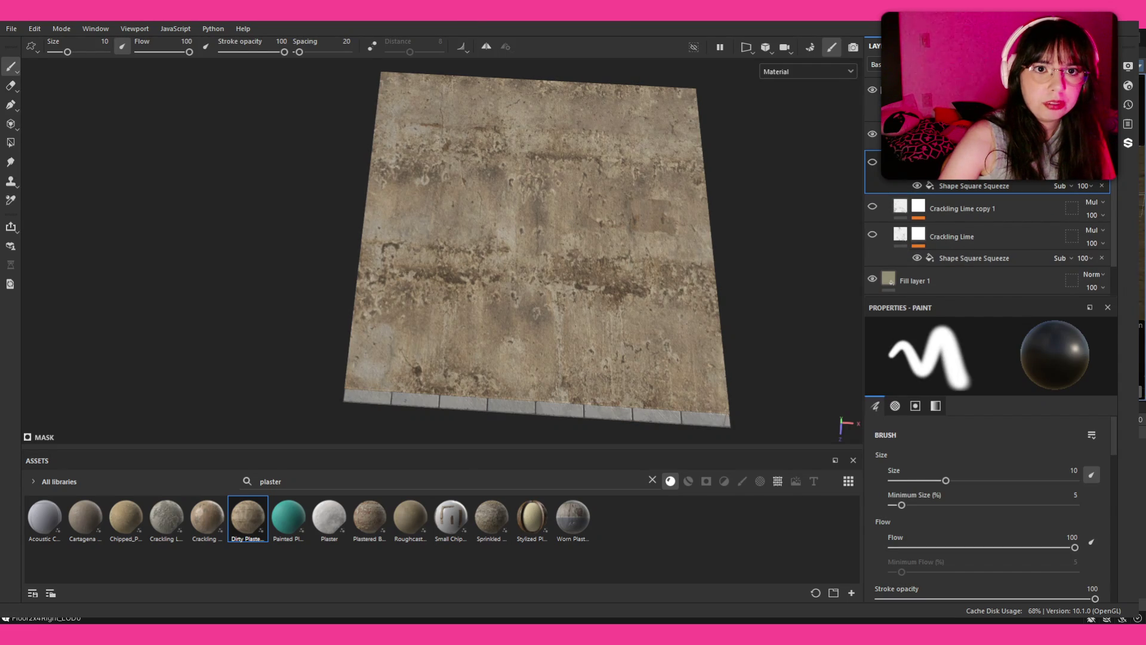
left_click(920, 206)
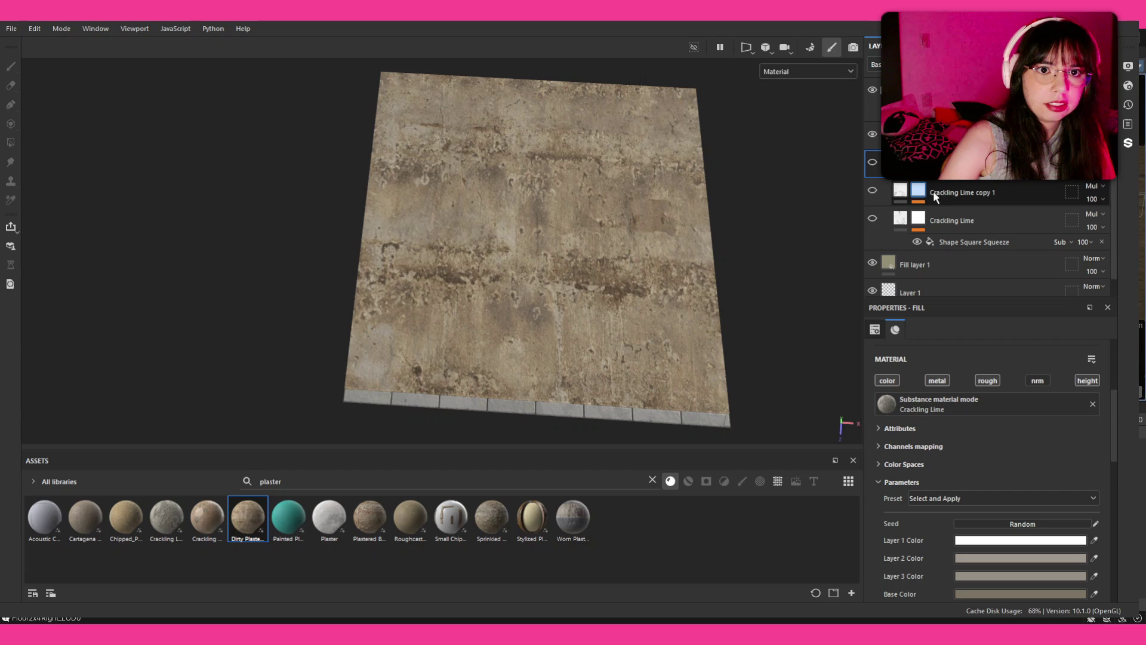
left_click(919, 192)
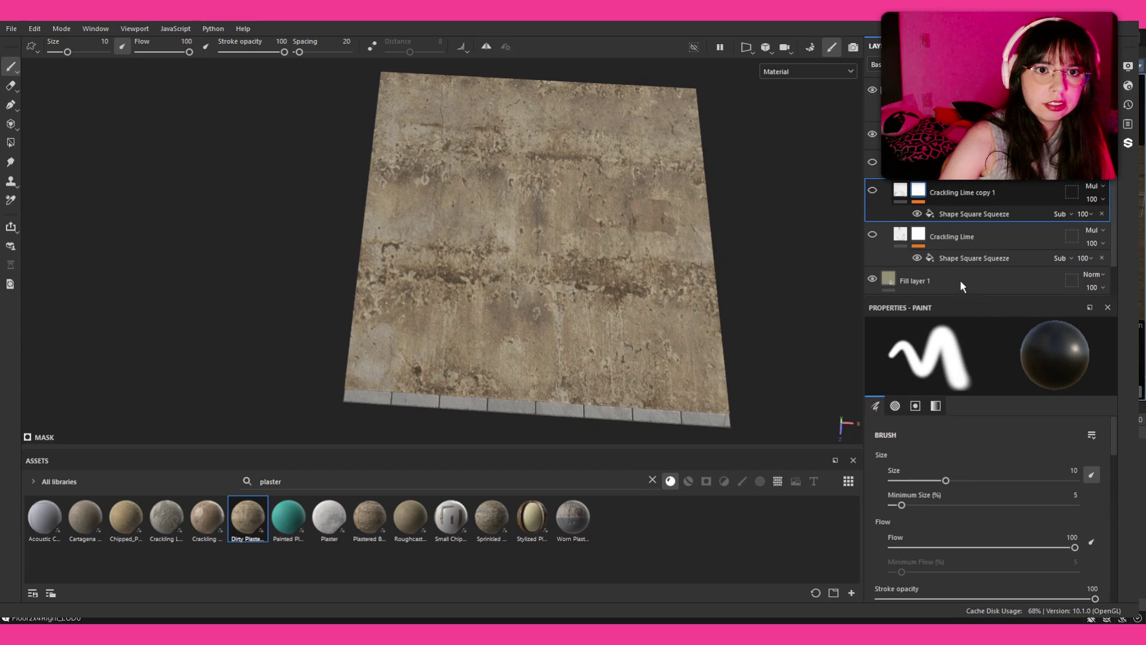
left_click(952, 236)
left_click(918, 219)
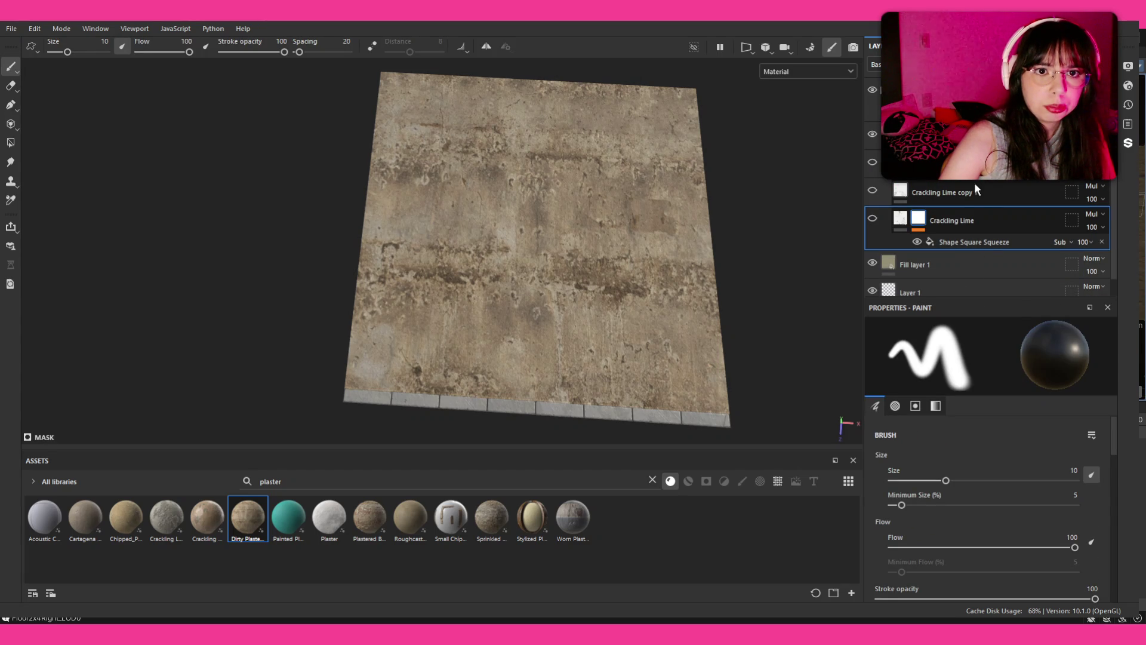
key("Delete")
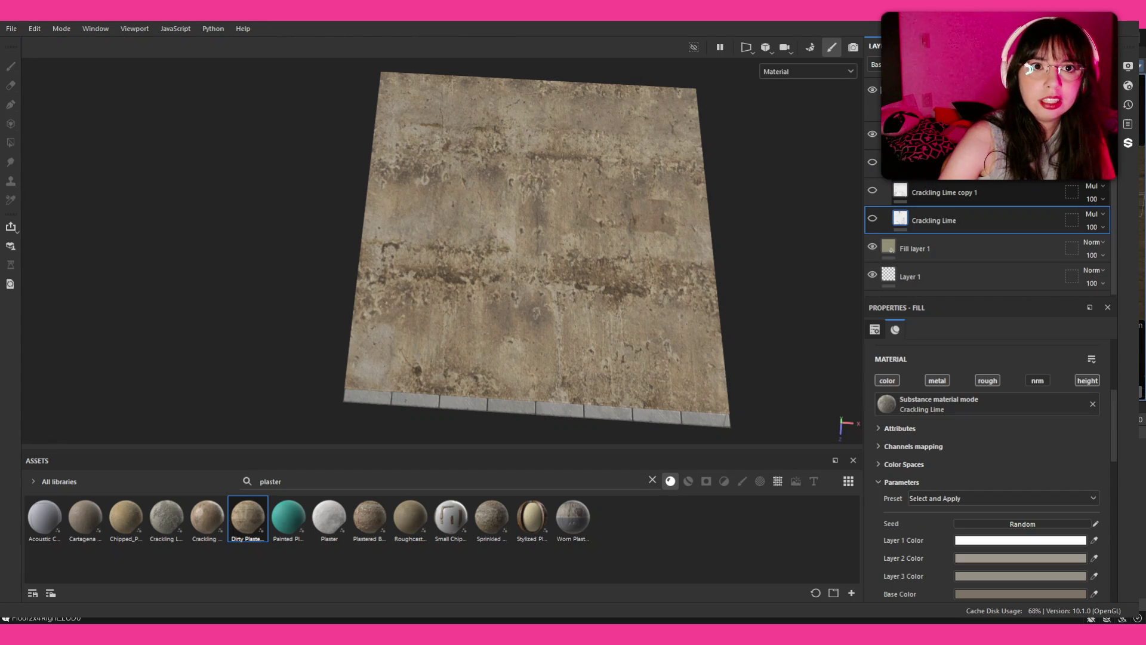
mouse_move(844, 62)
left_mouse_down()
mouse_move(679, 143)
mouse_move(568, 155)
mouse_move(526, 82)
mouse_move(539, 66)
mouse_move(537, 84)
left_mouse_up()
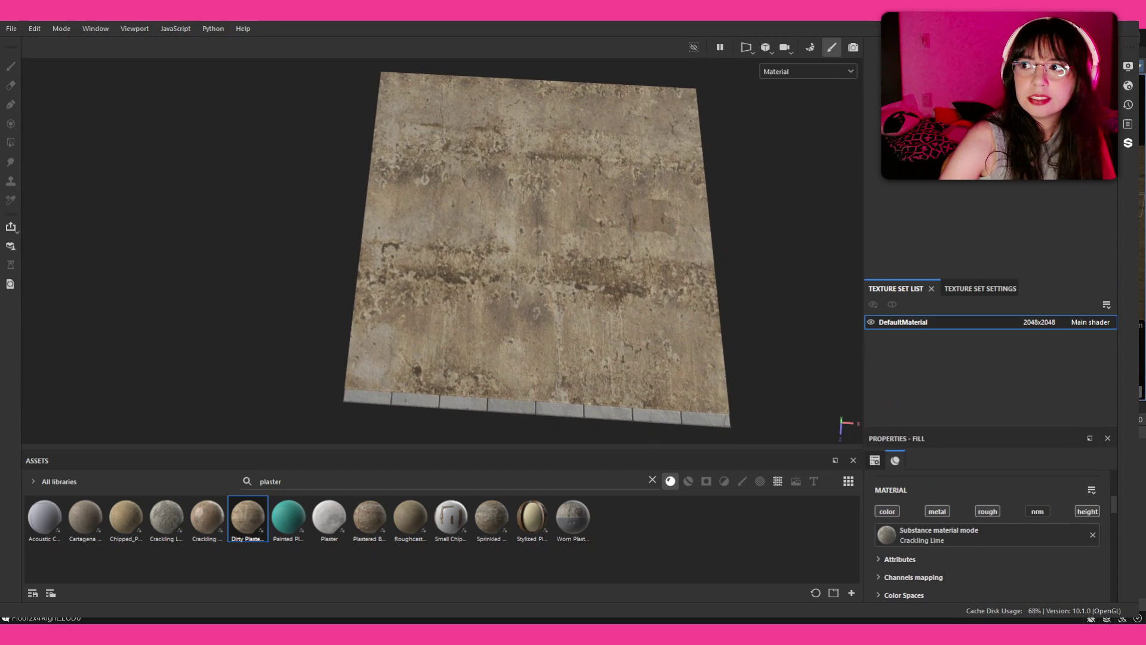
mouse_move(905, 238)
left_mouse_down()
mouse_move(889, 199)
mouse_move(907, 179)
mouse_move(878, 155)
mouse_move(988, 155)
left_mouse_up()
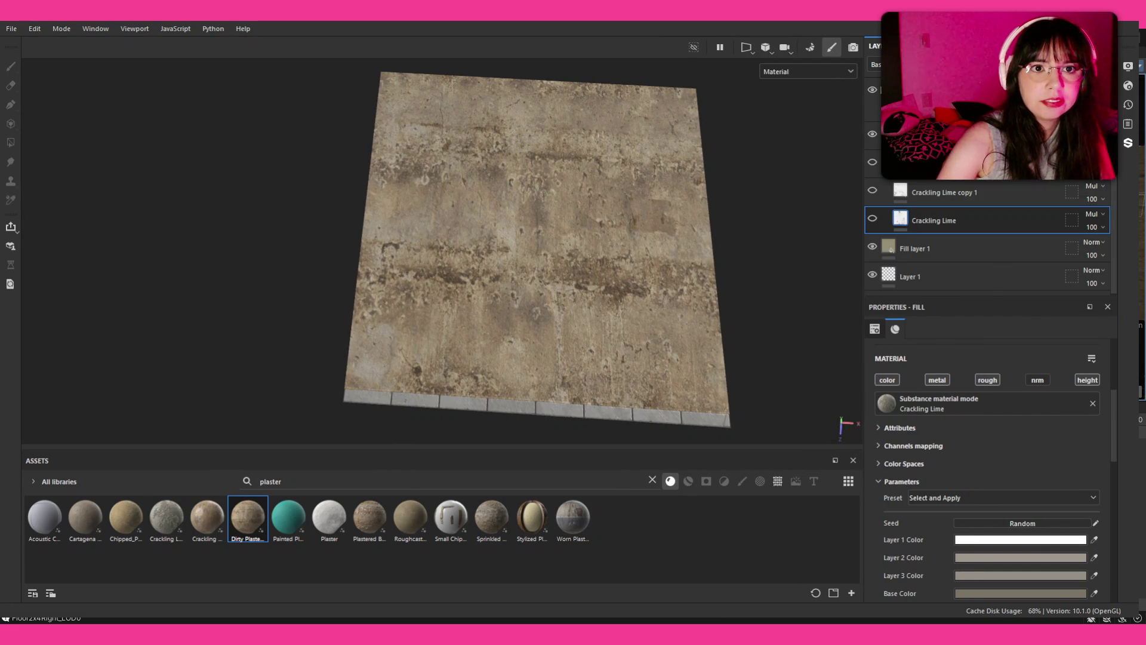
Assign Grunge Plaster Paint to the plaster layer's mask fill and lower Balance to 0.36
left_click(985, 135)
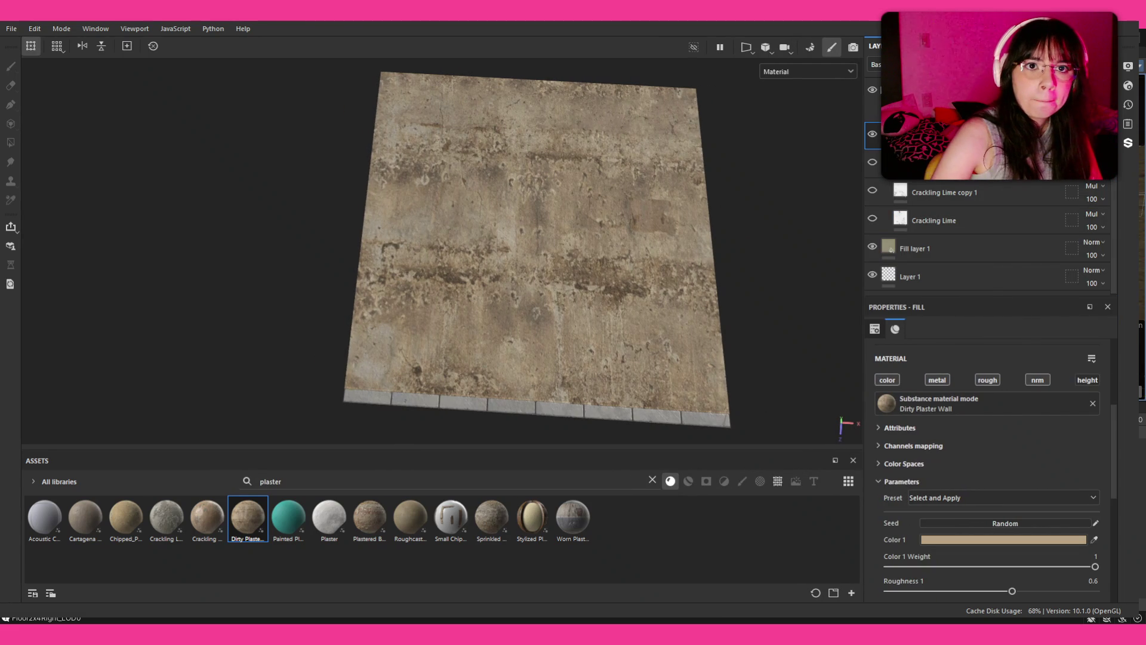
left_click(979, 149)
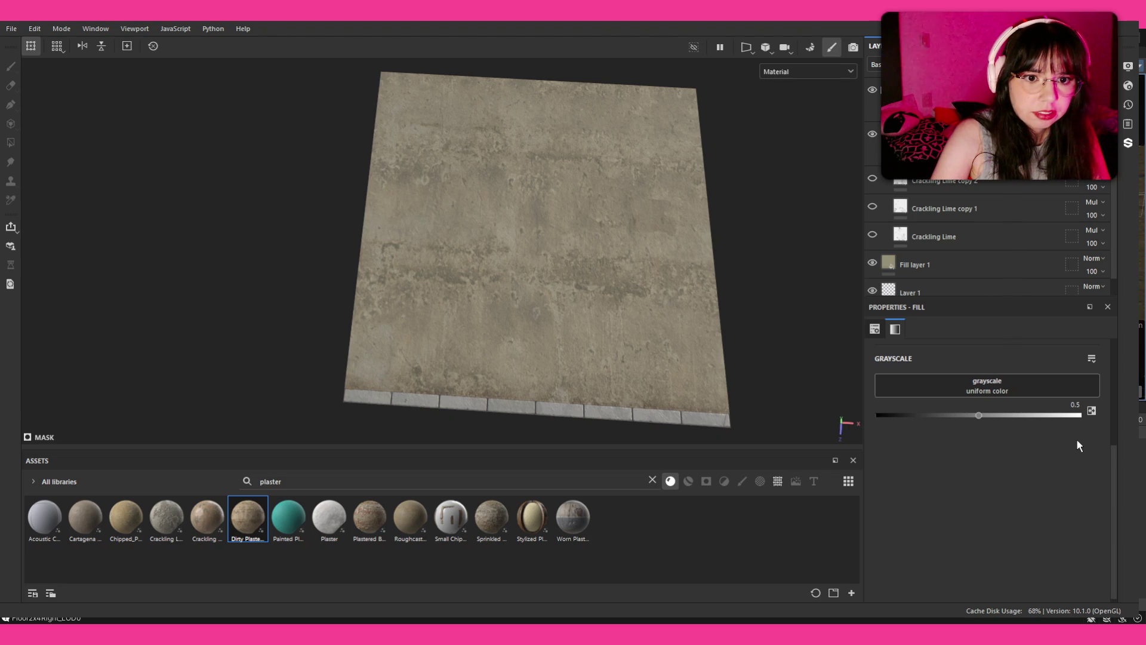
left_click_drag(1015, 523, 1038, 524)
scroll(583, 335, "up", 3)
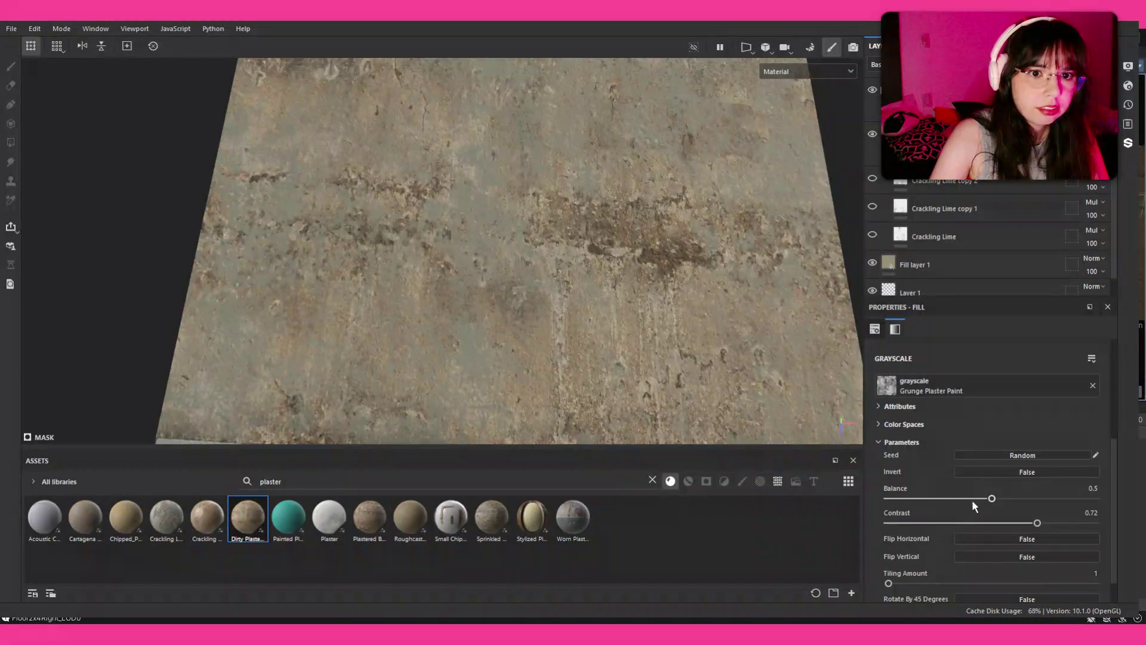
left_click_drag(969, 499, 955, 501)
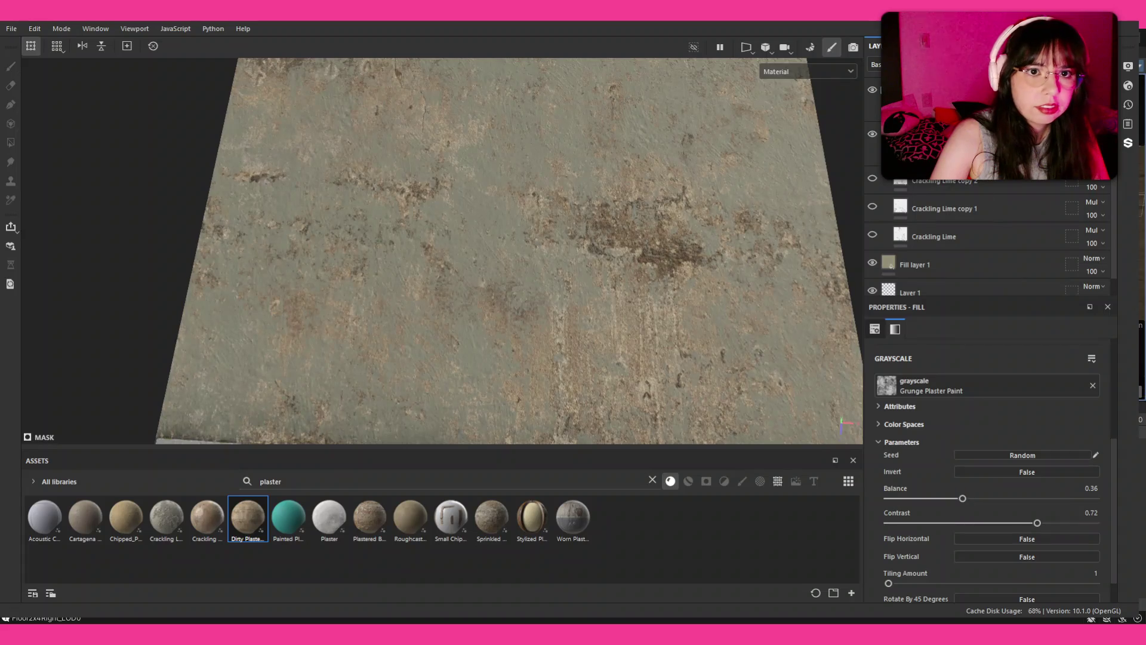
left_click(955, 135)
scroll(971, 465, "down", 1)
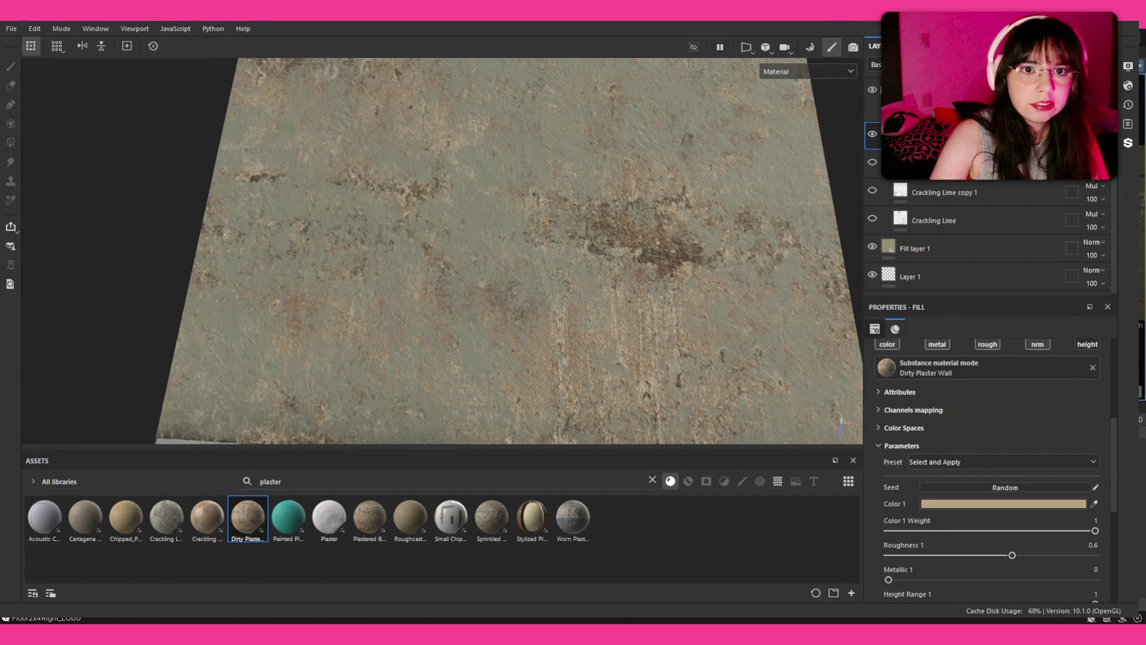
left_click(1015, 64)
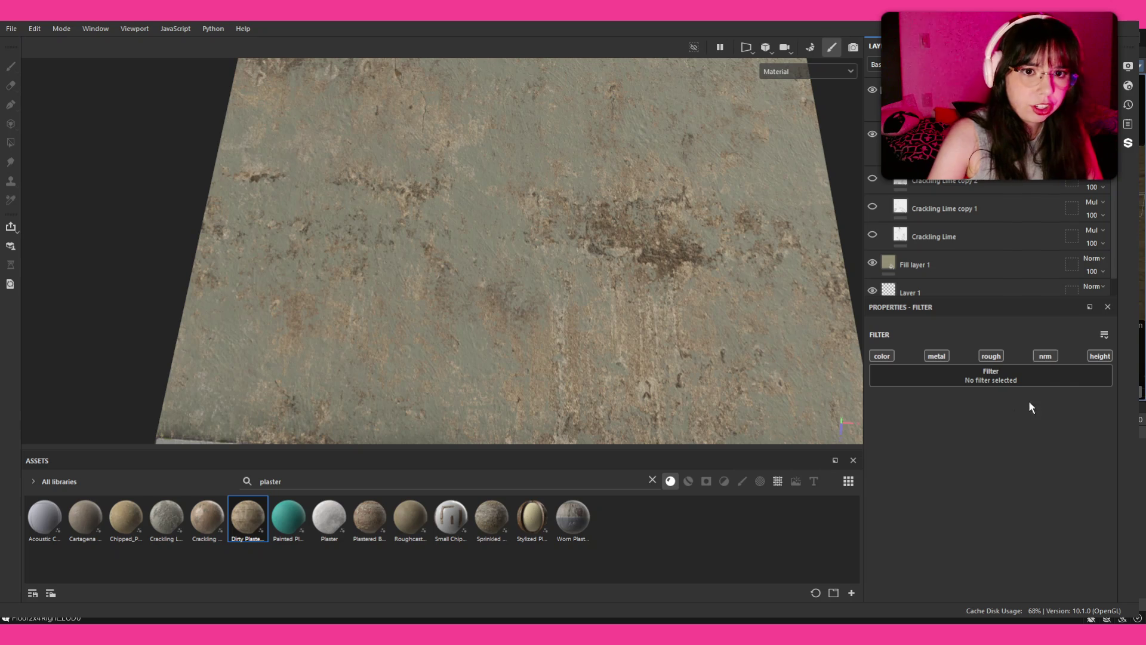
Add an HSL Perceptive filter to the plaster with hue 0.516, saturation 0.234 and lightness 0.402
left_click_drag(962, 498, 956, 499)
left_click(973, 525)
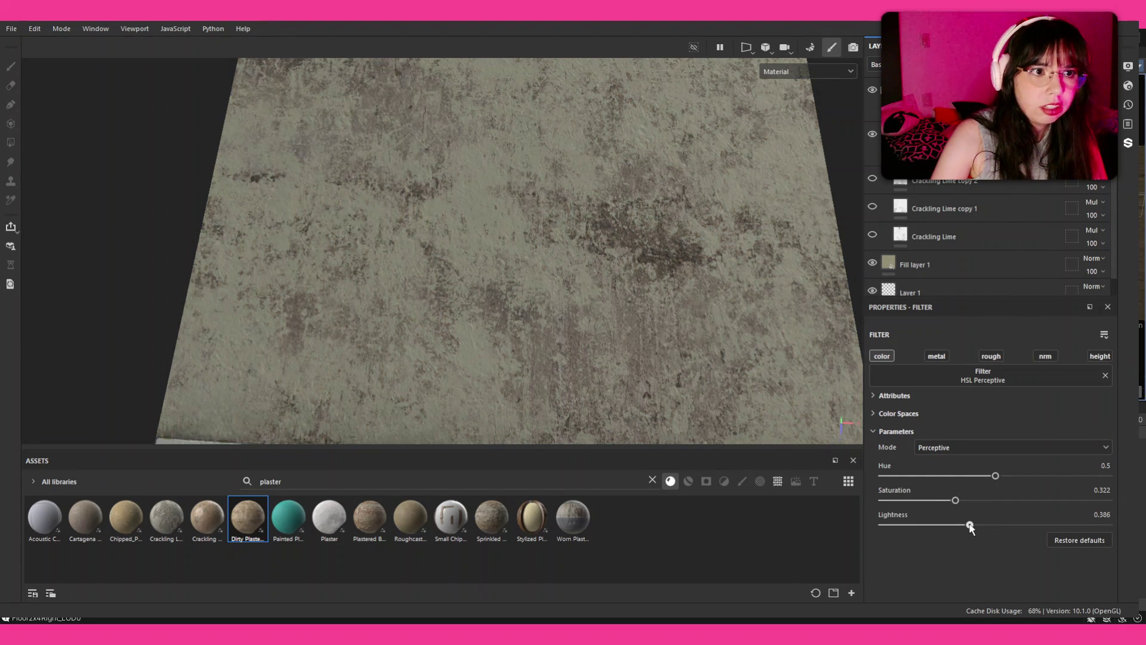
key("f")
scroll(541, 213, "up", 5)
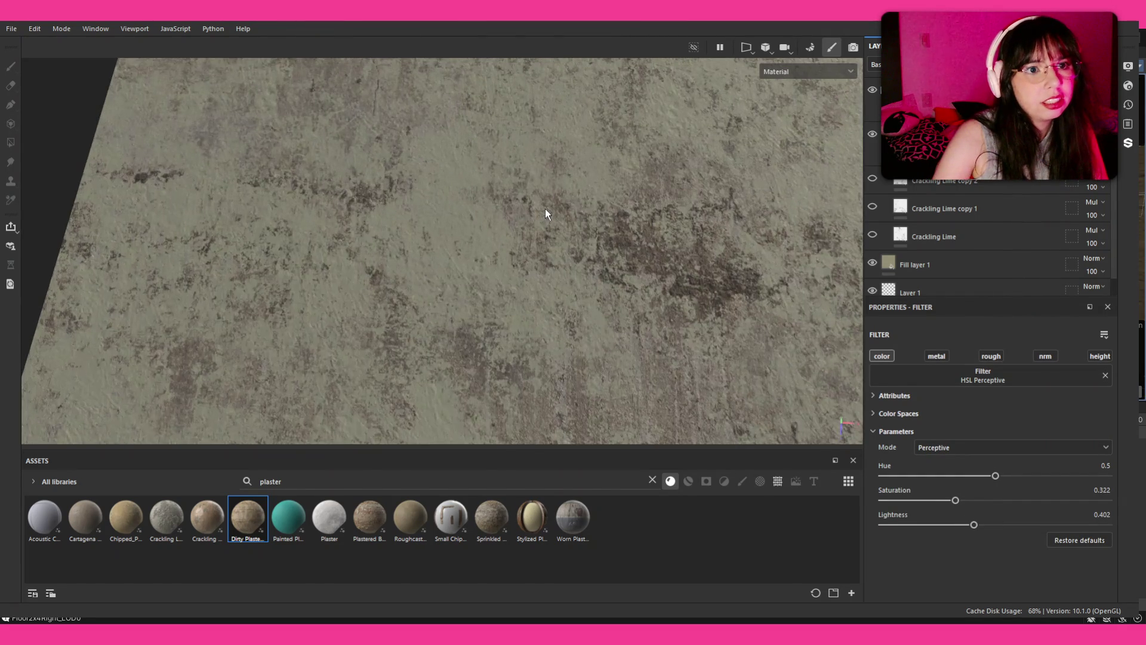
left_click_drag(1017, 478, 935, 500)
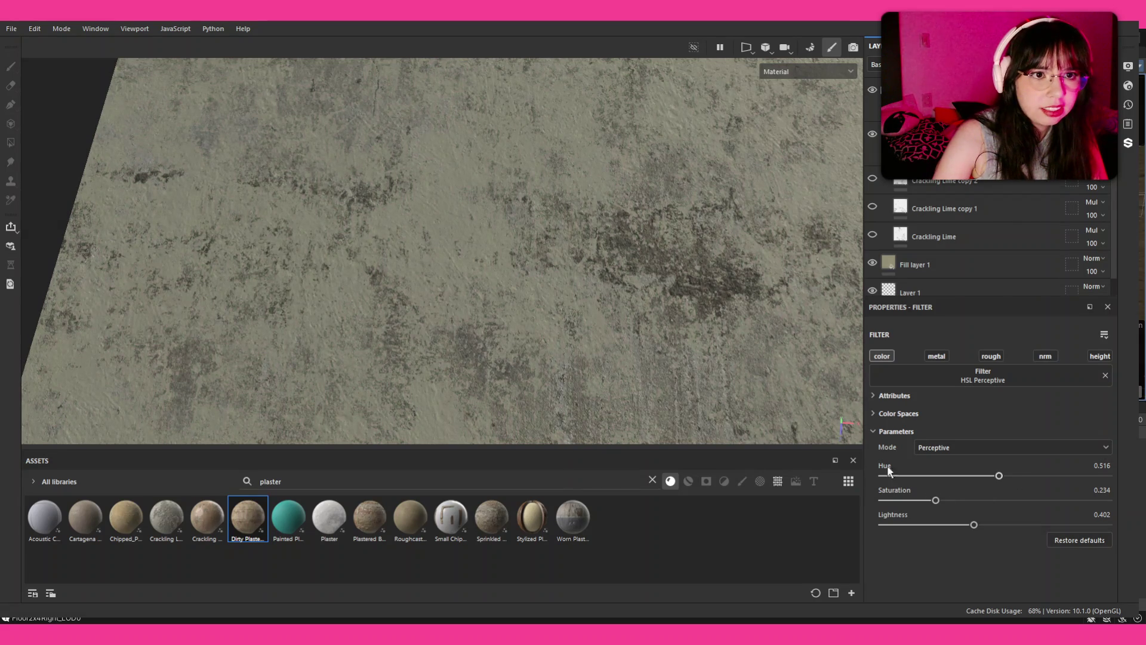
scroll(663, 291, "down", 5)
scroll(647, 289, "up", 5)
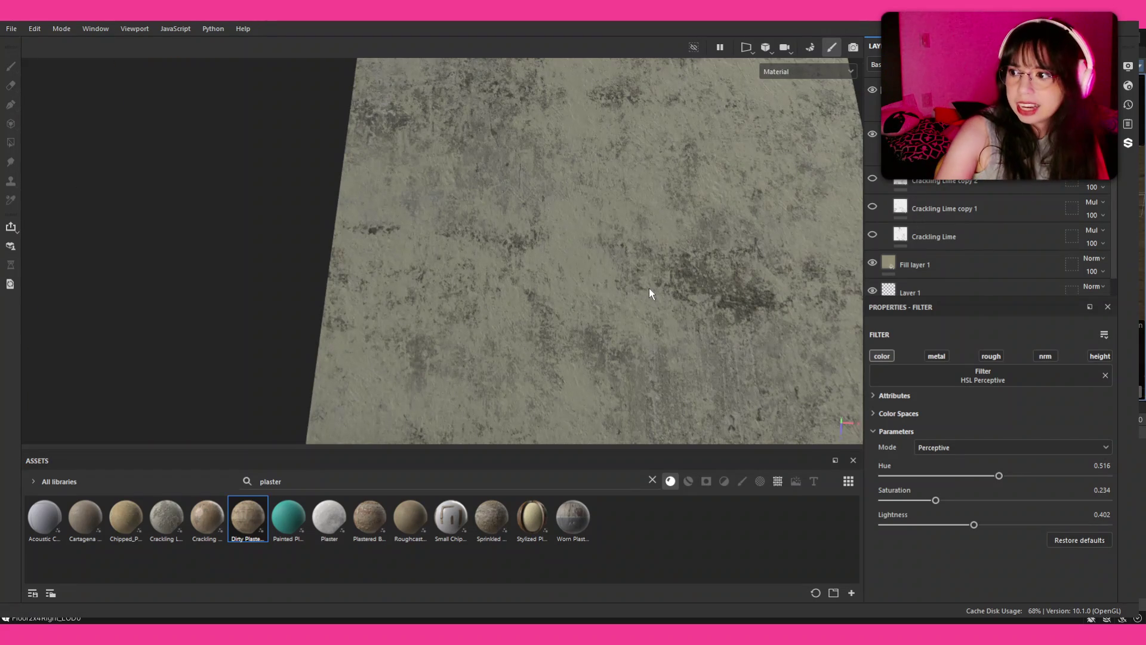
scroll(651, 282, "down", 4)
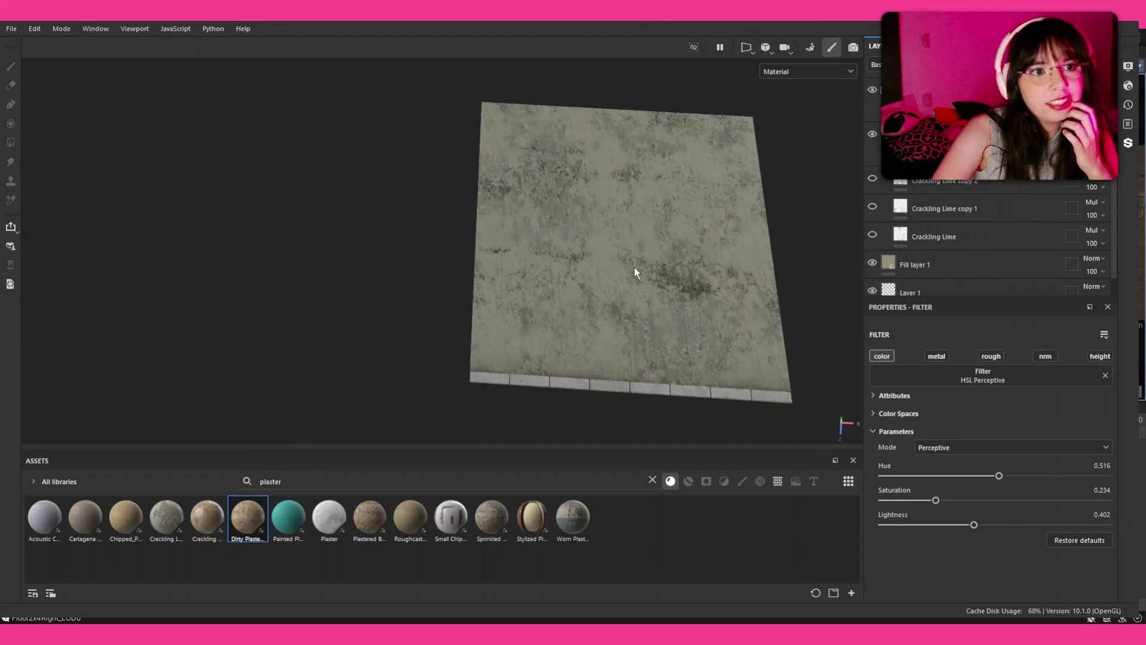
scroll(635, 272, "up", 1)
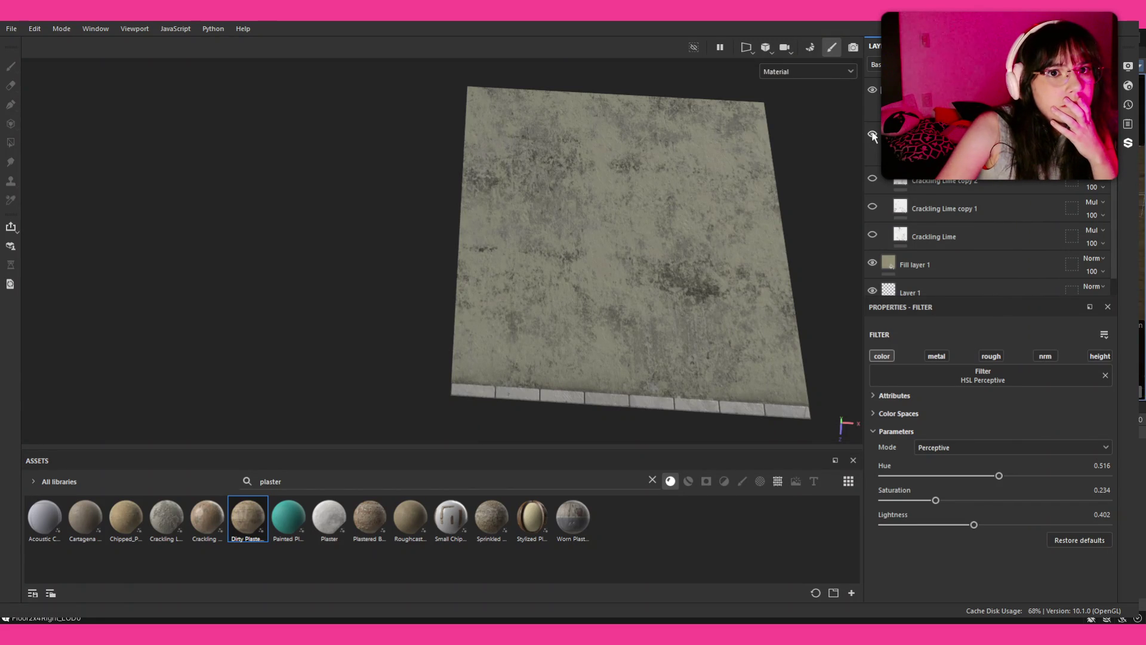
Toggle the plaster layer's visibility off and on to compare the greyer floor
left_click(873, 262)
left_click(873, 262)
left_click(872, 262)
left_click(872, 262)
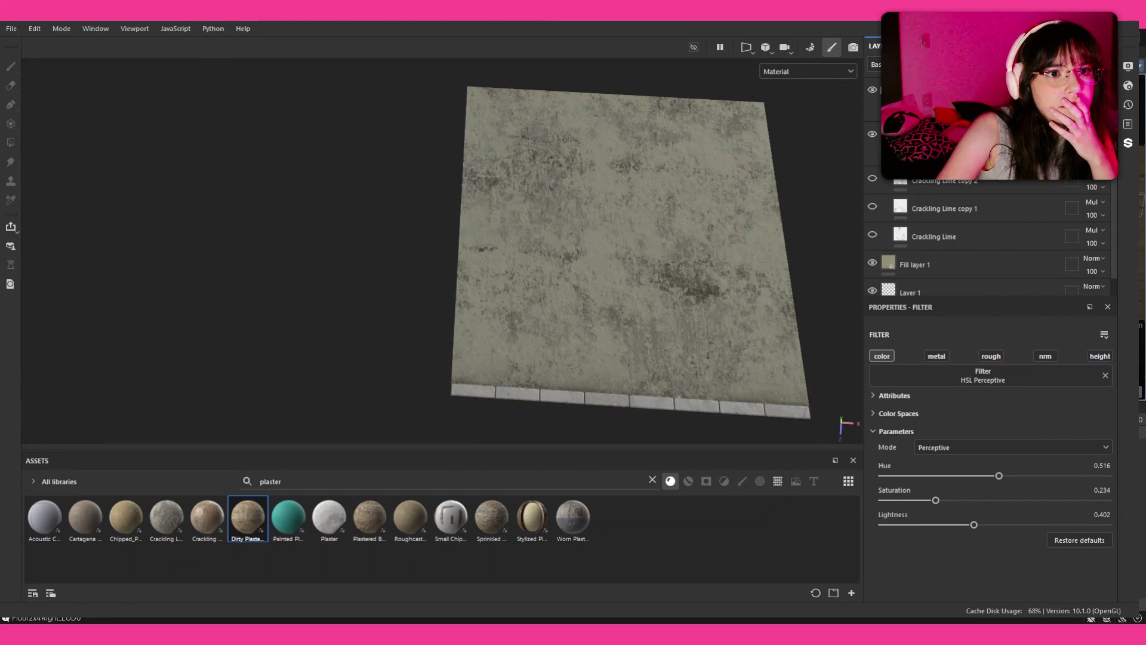
scroll(663, 216, "up", 5)
On the Dirty Plaster Wall layer, keep only the height channel and set height to -0.0698
left_click(943, 143)
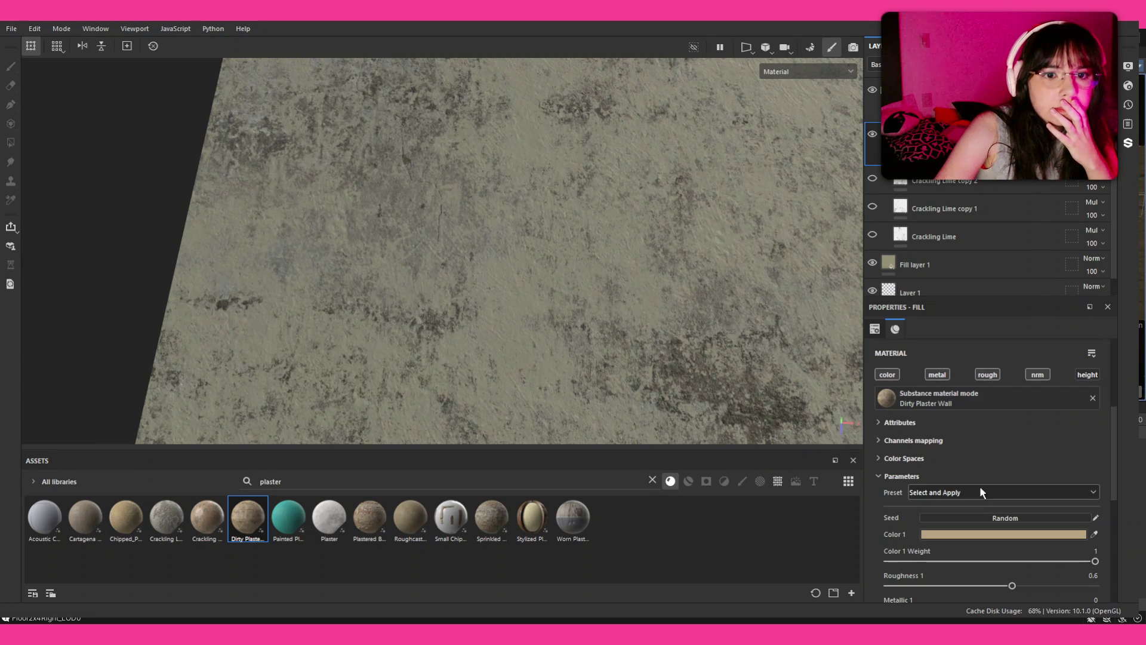
left_click(1086, 375)
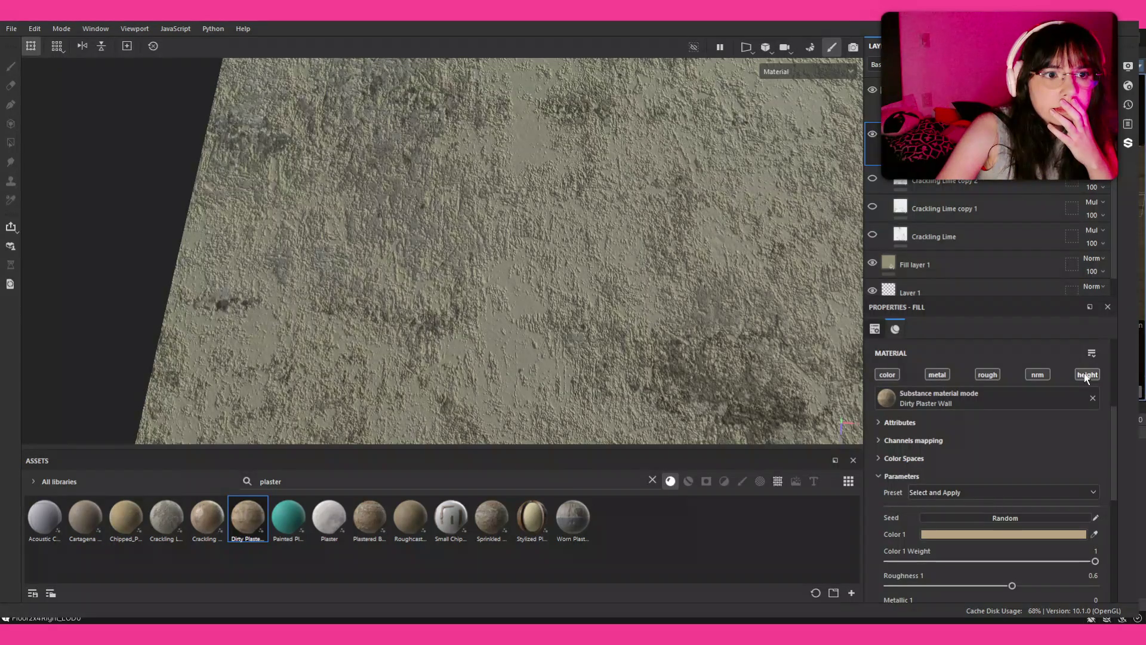
left_click(1086, 375)
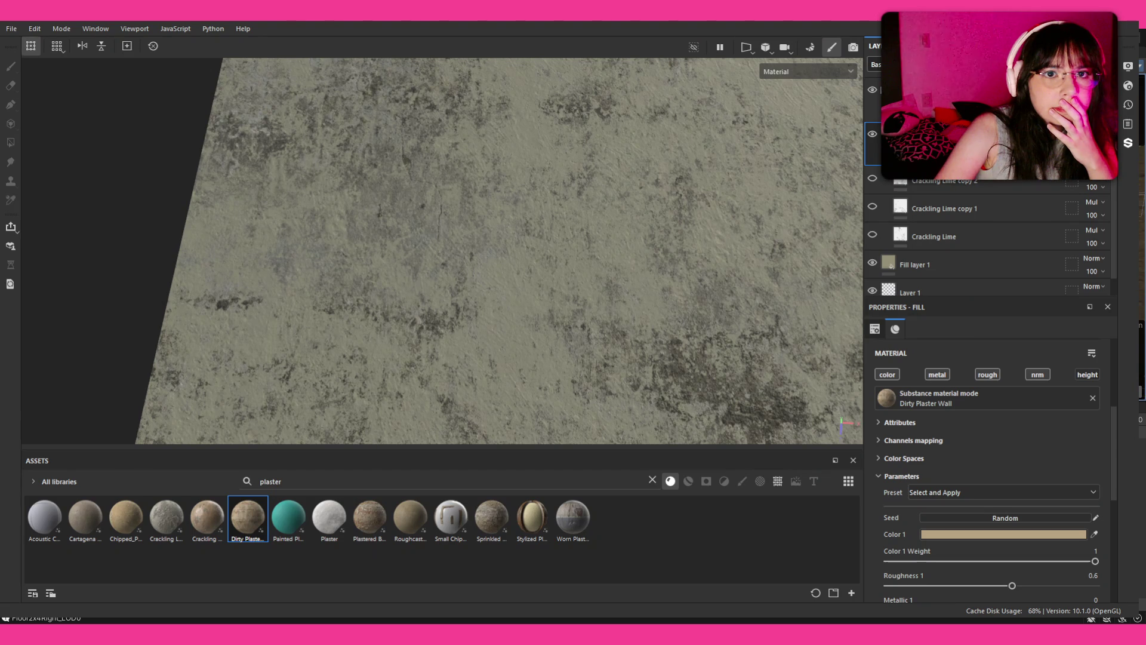
left_click(887, 374)
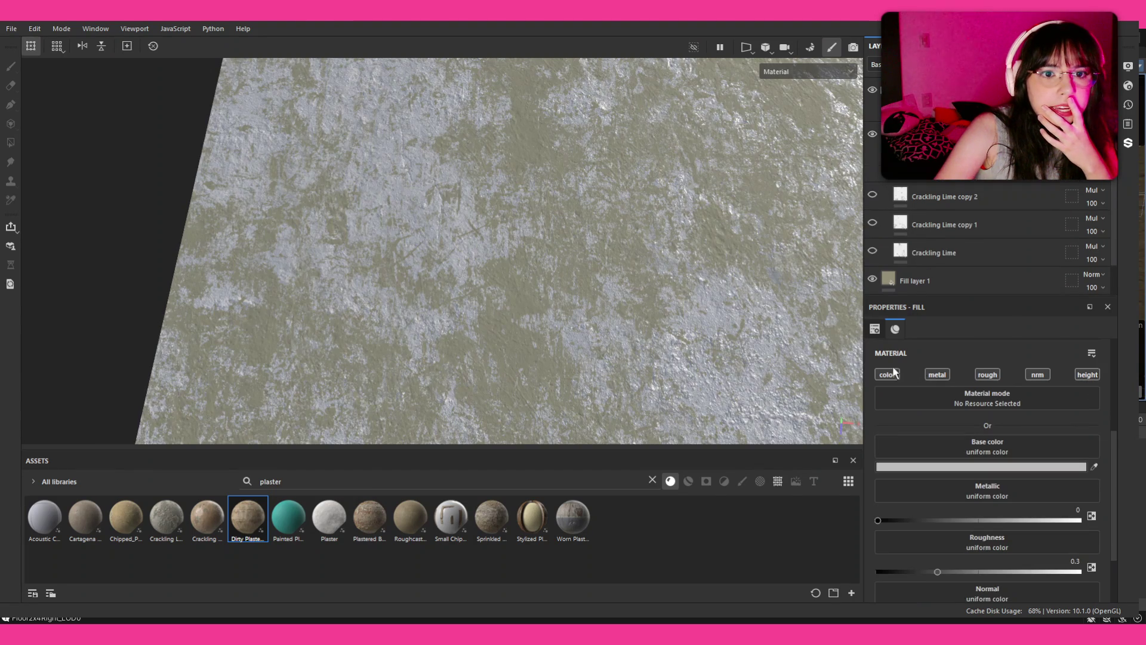
left_click(937, 375)
left_click(988, 374)
left_click(1027, 375)
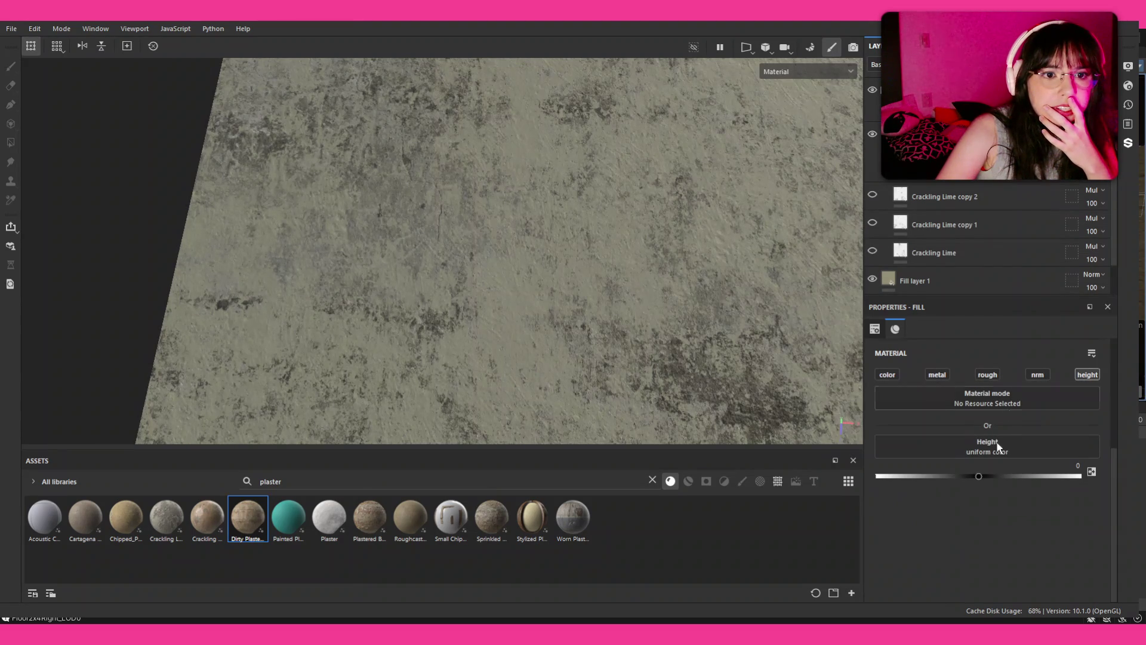
left_click_drag(975, 476, 972, 476)
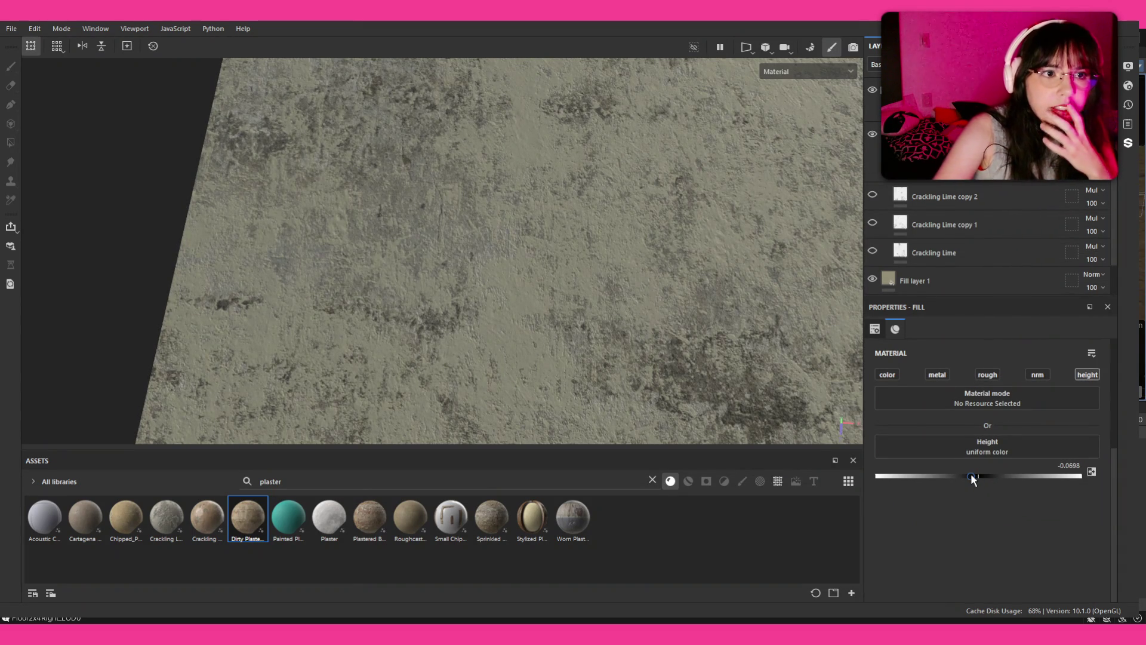
Select another plaster layer and show its mask's Grunge Plaster Paint grayscale settings
scroll(601, 258, "up", 1)
scroll(615, 226, "down", 10)
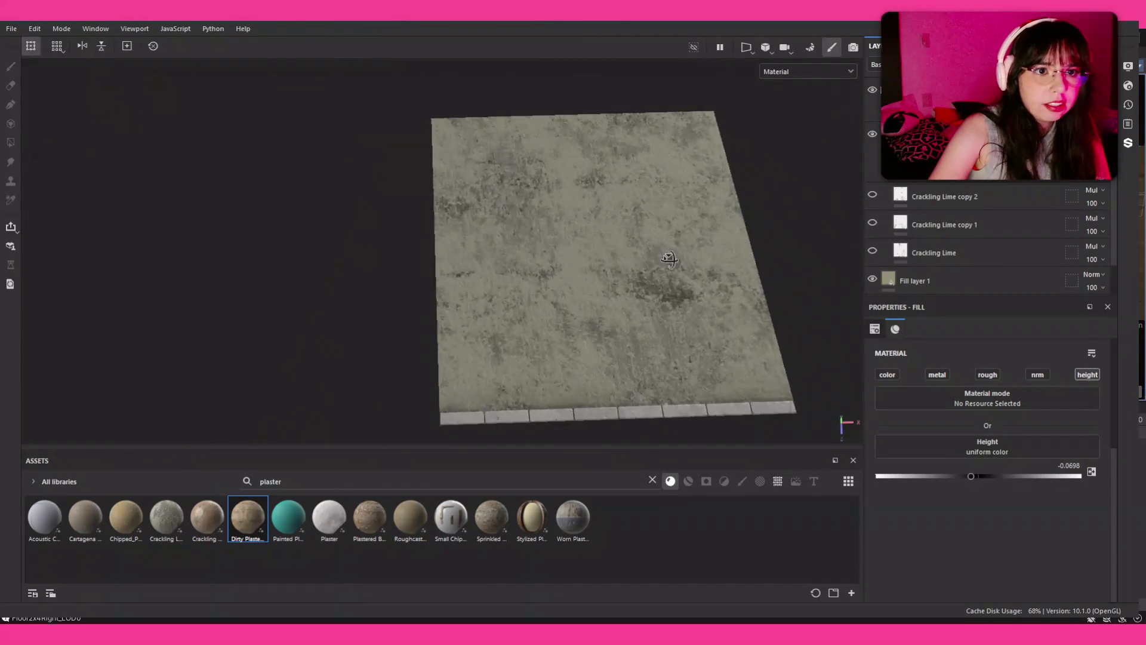
scroll(669, 258, "up", 8)
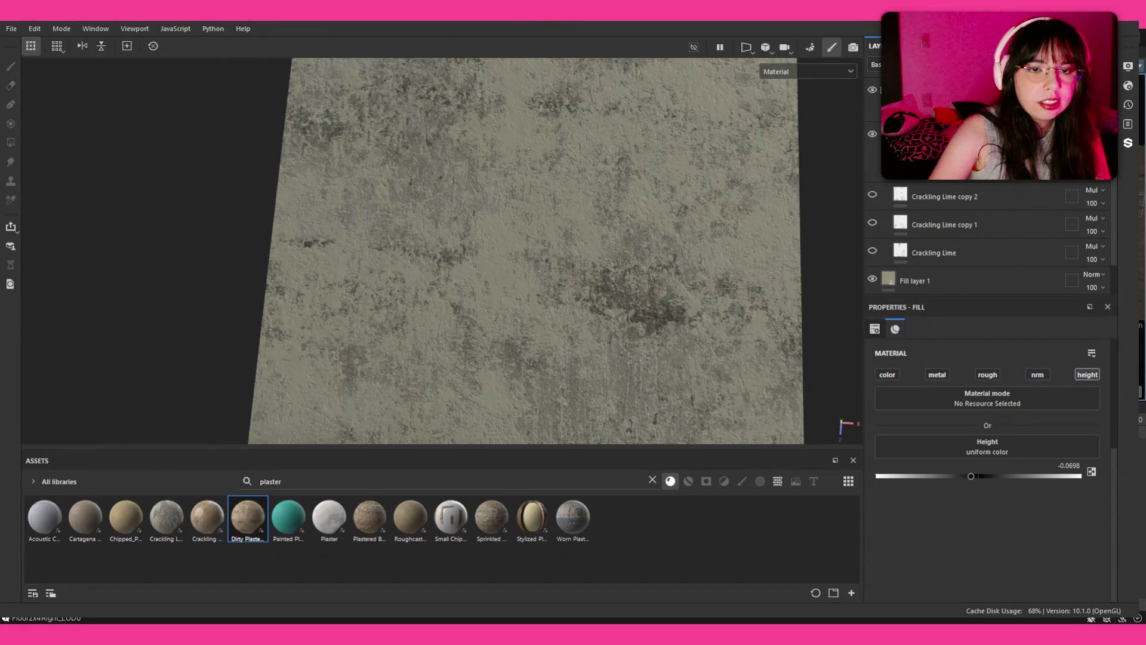
left_click(901, 173)
left_click(921, 177)
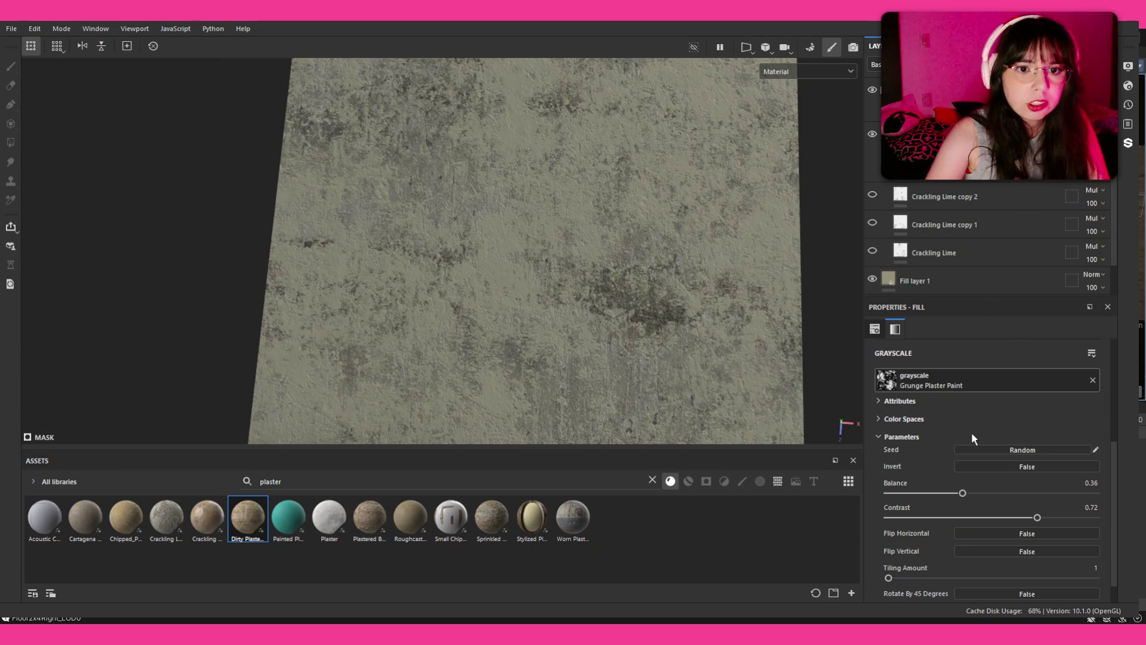
Change the mask grayscale to Grunge Plaster Faded with contrast 0.73 and balance 0.49
key("ctrl+z")
scroll(633, 349, "down", 3)
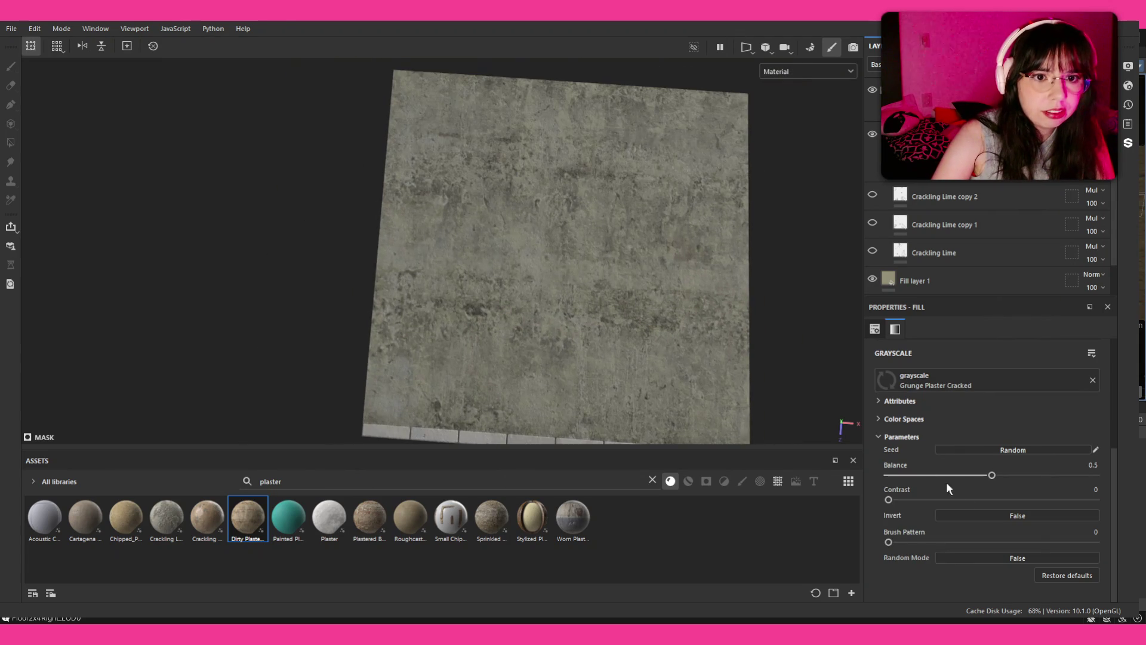
left_click(991, 498)
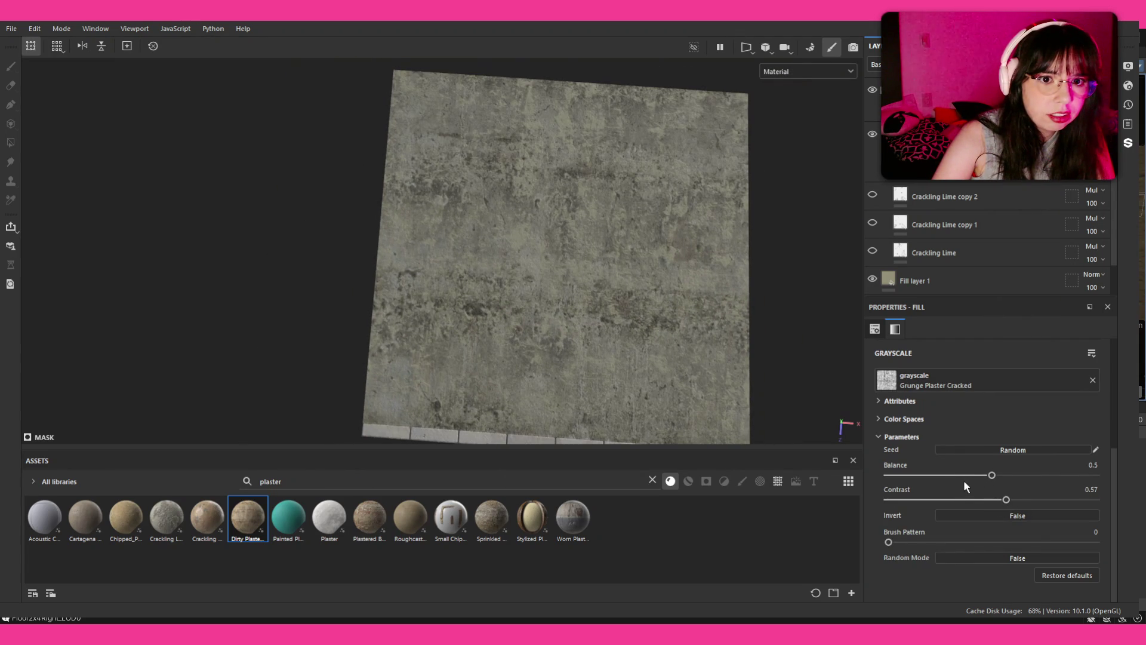
left_click_drag(971, 474, 934, 484)
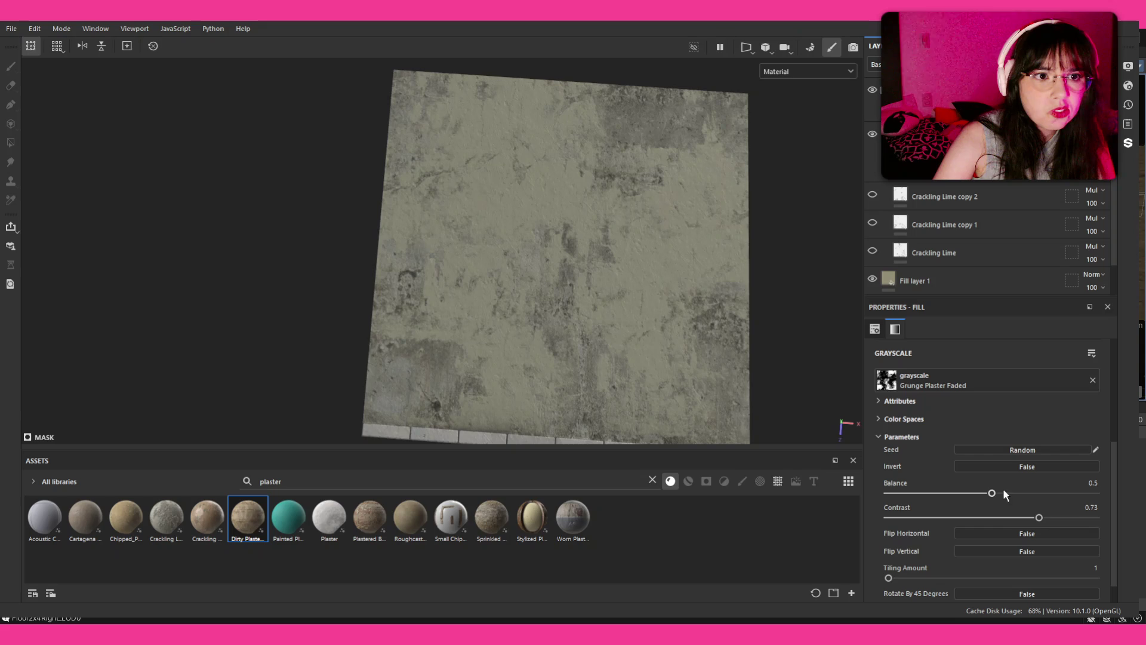
left_click_drag(991, 493, 990, 489)
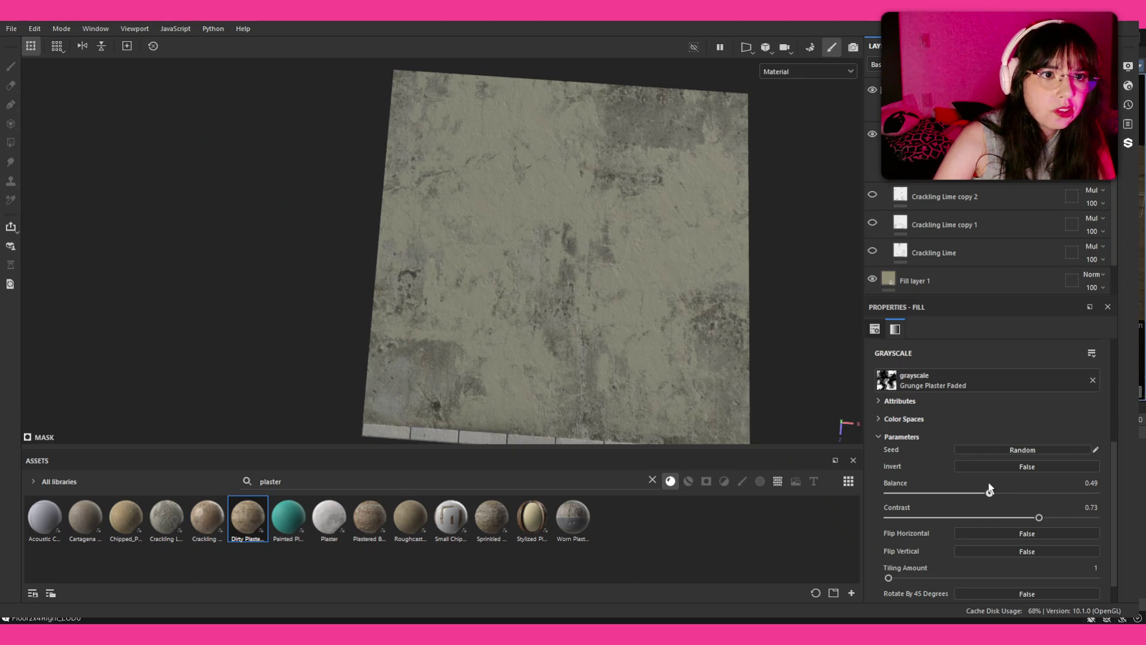
scroll(667, 364, "down", 3)
scroll(665, 361, "up", 8)
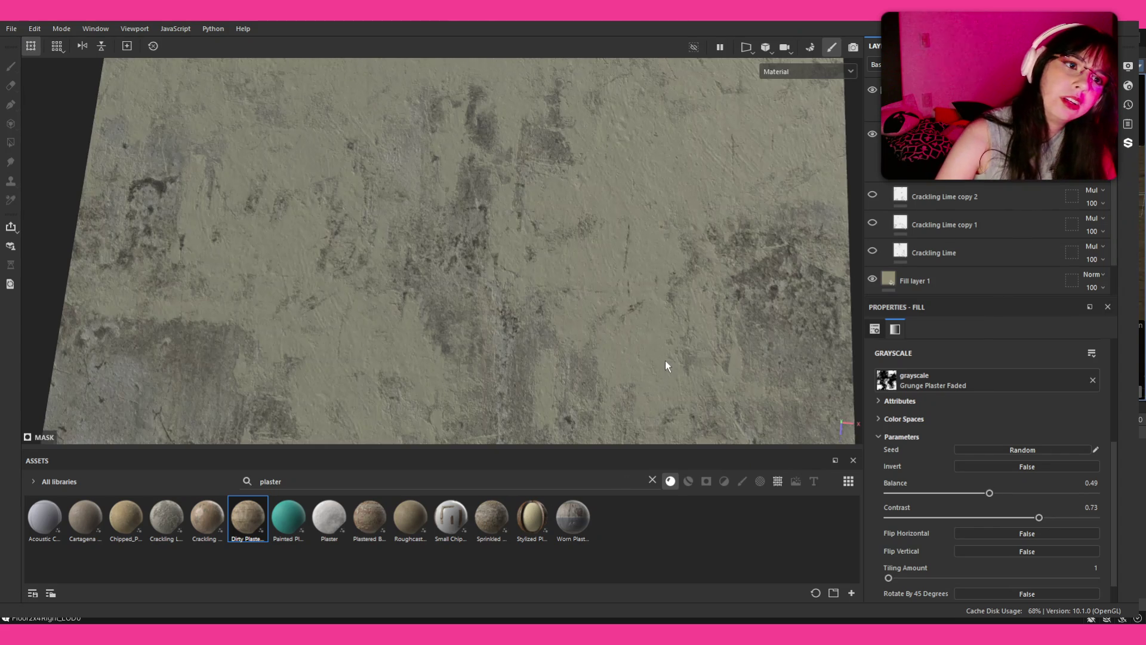
scroll(593, 348, "down", 4)
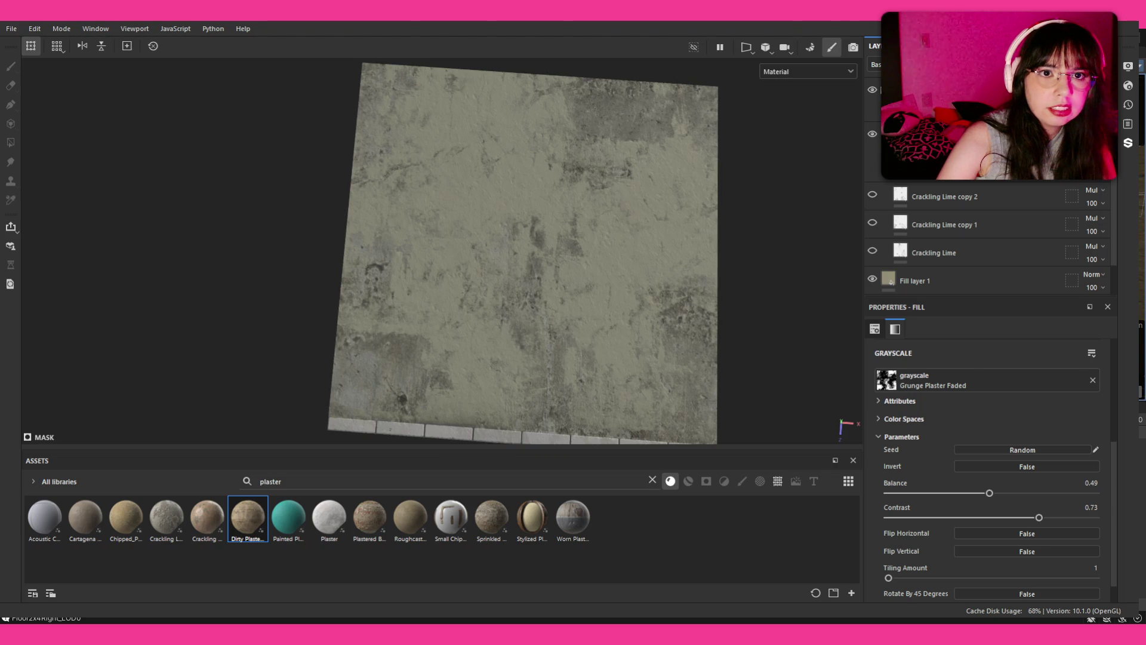
Set the HSL Perceptive filter to saturation 0.285 and lightness 0.436, then collapse the plaster group
left_click(878, 156)
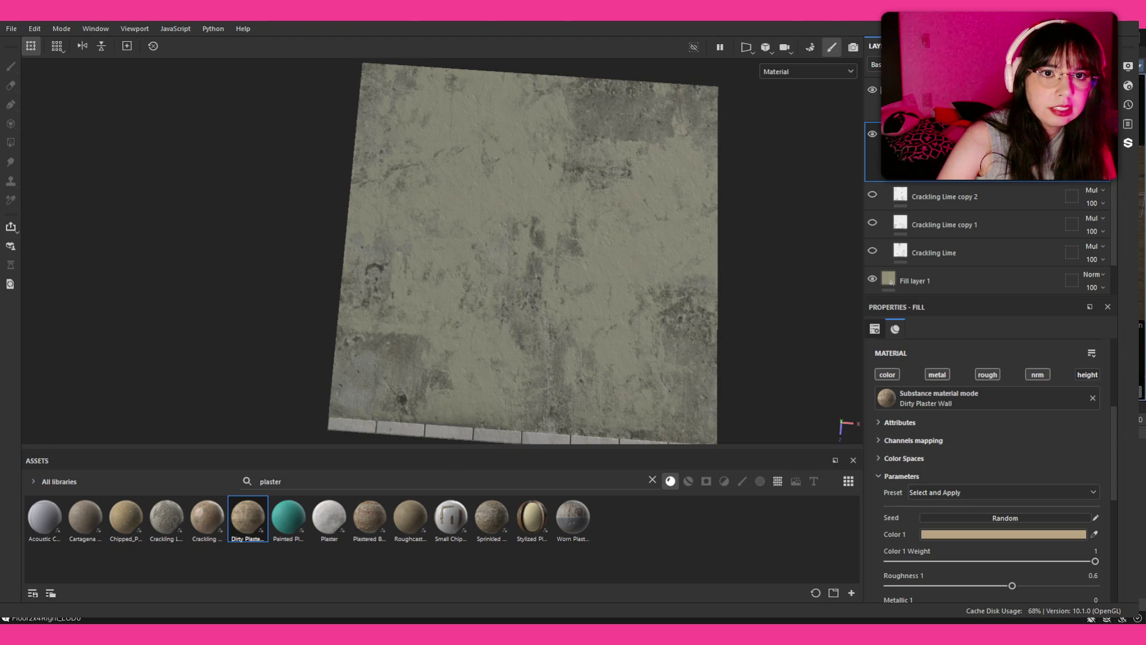
left_click(875, 104)
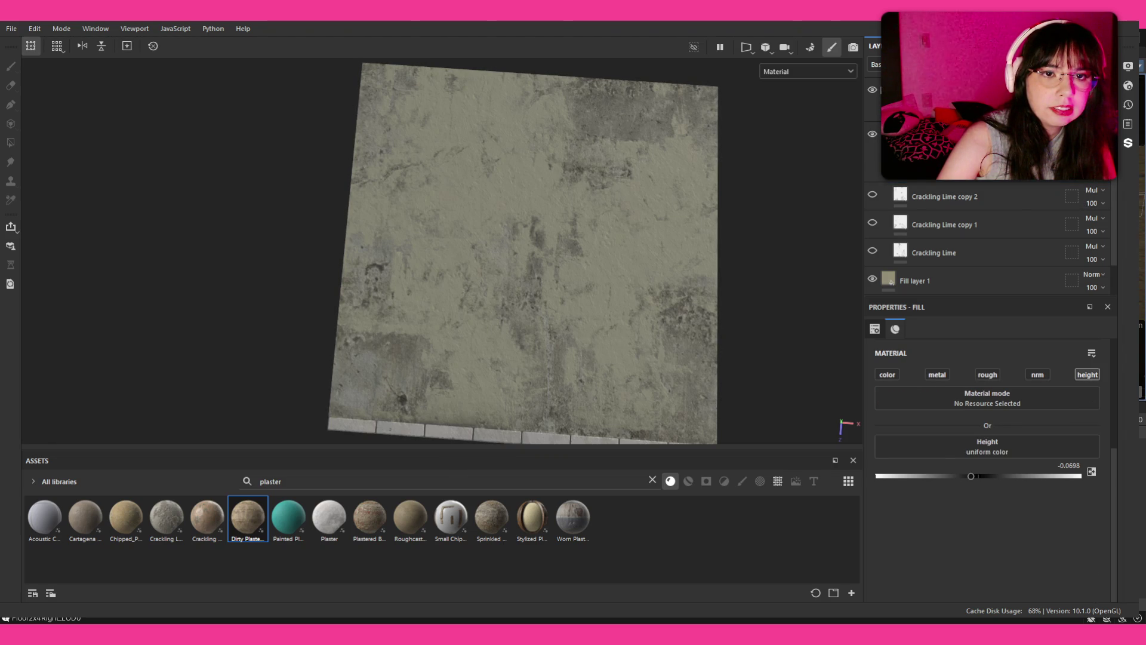
left_click(931, 170)
left_click_drag(969, 525, 981, 525)
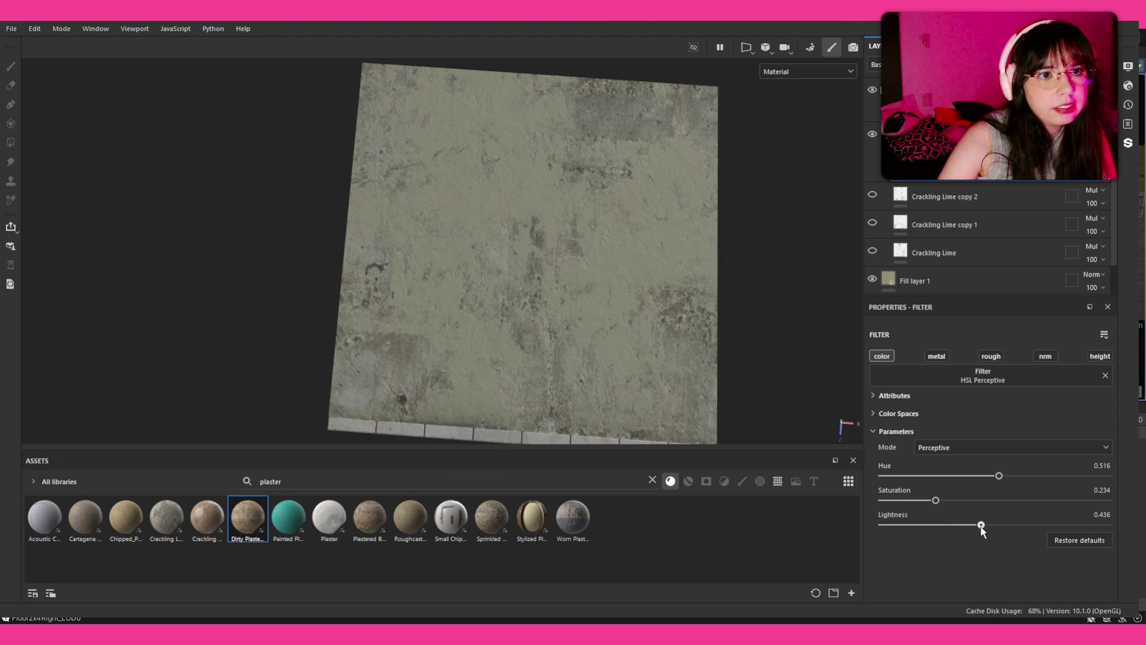
left_click(947, 501)
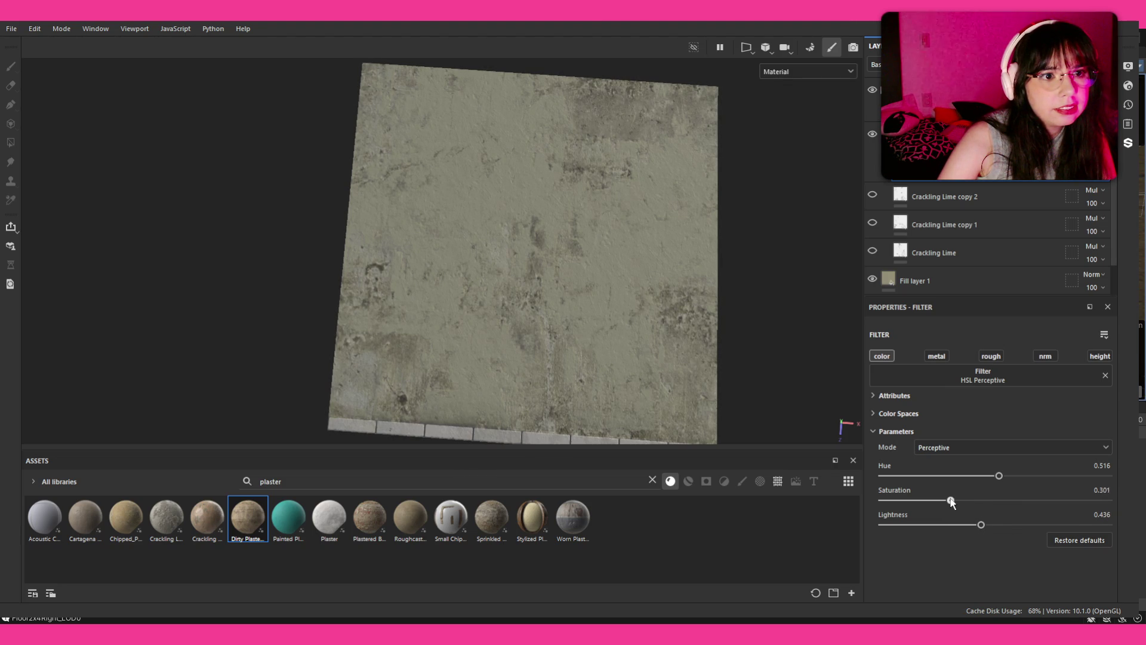
scroll(544, 245, "down", 3)
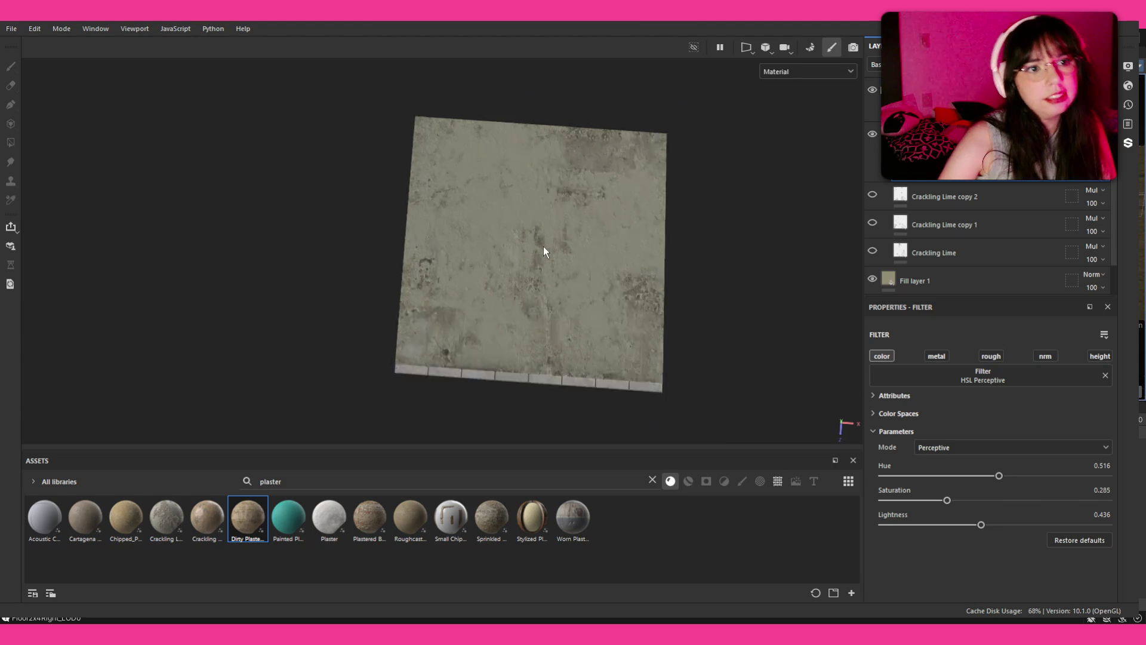
scroll(543, 246, "up", 8)
scroll(543, 256, "up", 1)
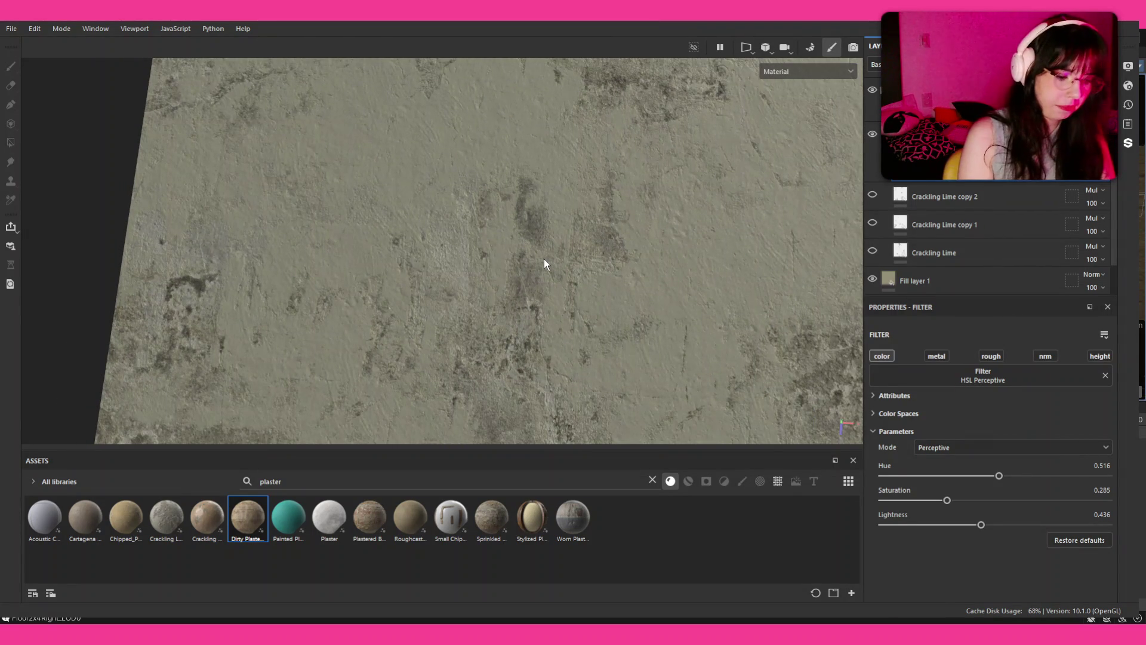
scroll(608, 230, "down", 3)
scroll(608, 229, "down", 1)
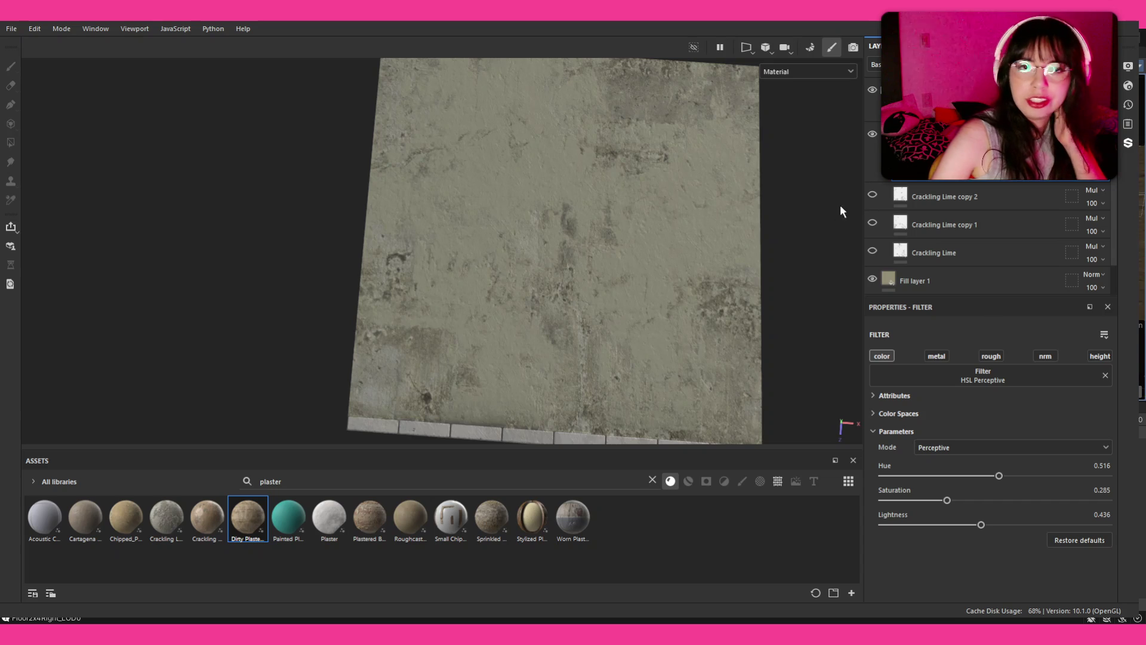
left_click(886, 138)
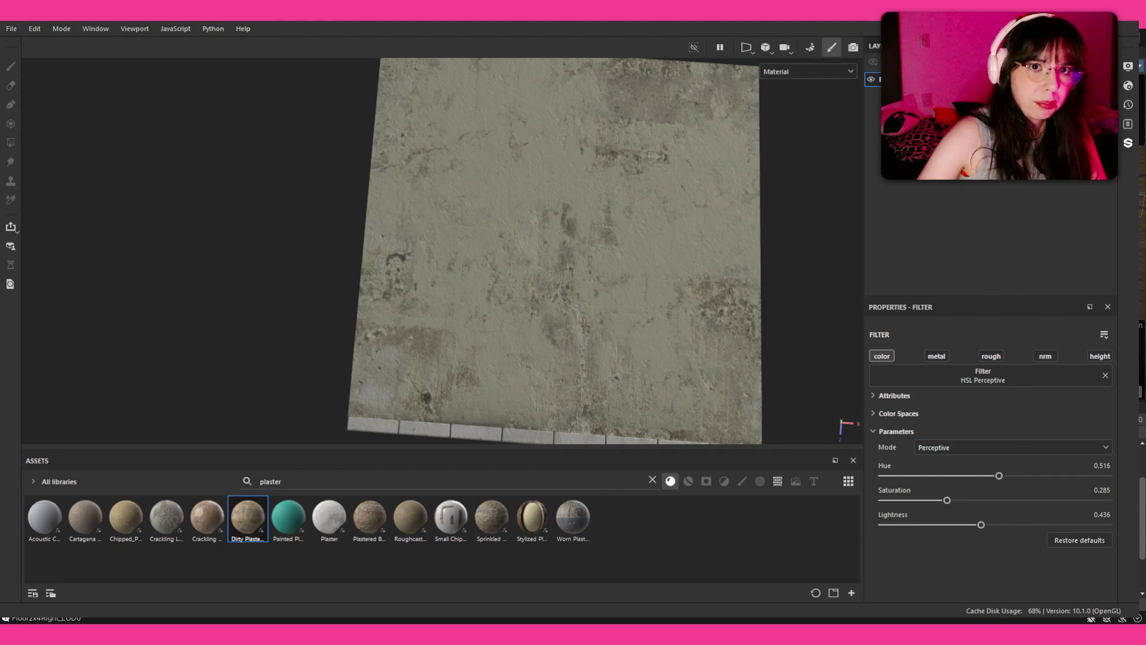
Hide the plaster group and Crackling Lime copy 2, show copy 1, then switch to Unity
left_click(872, 135)
left_click(873, 194)
left_click(872, 223)
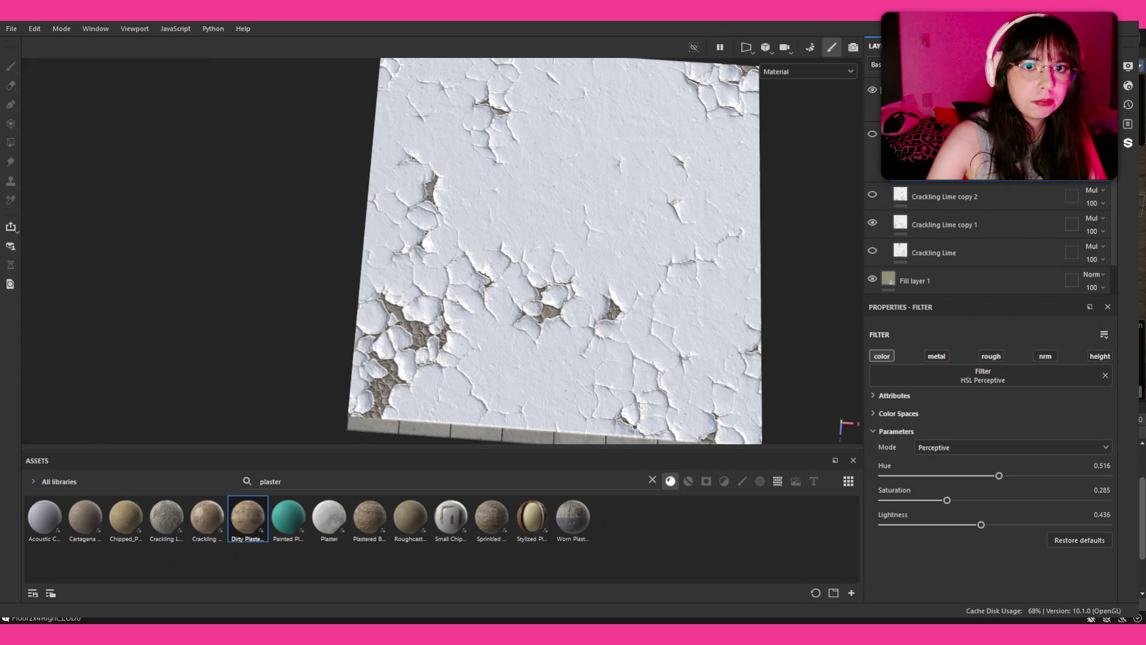
left_click(872, 136)
left_click(872, 136)
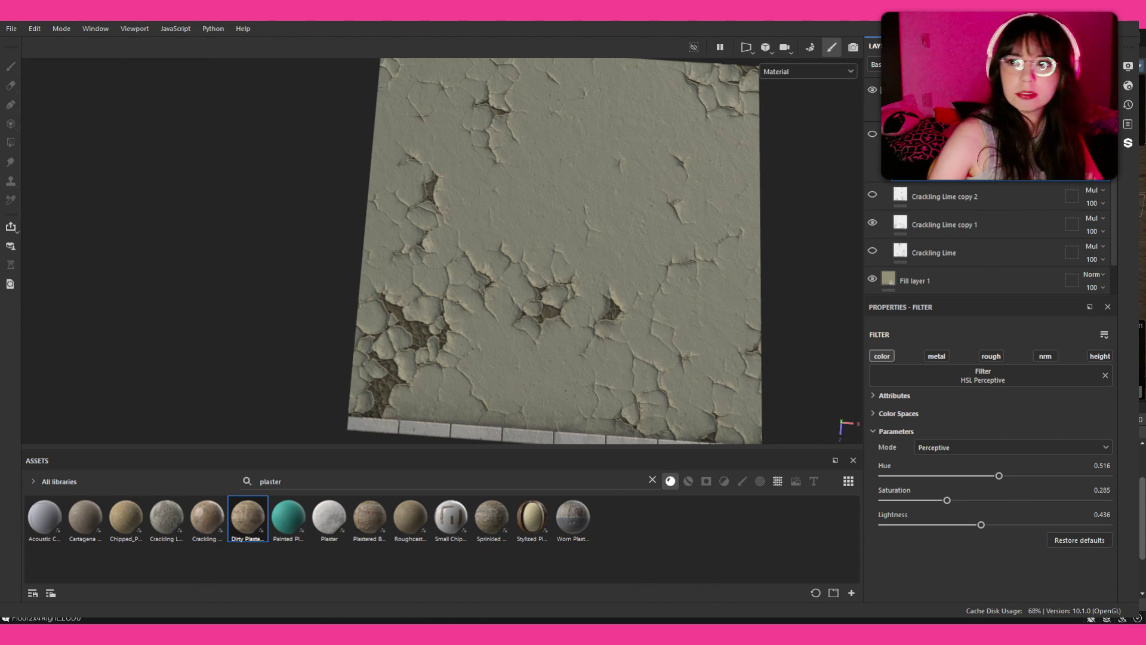
key("alt+Tab")
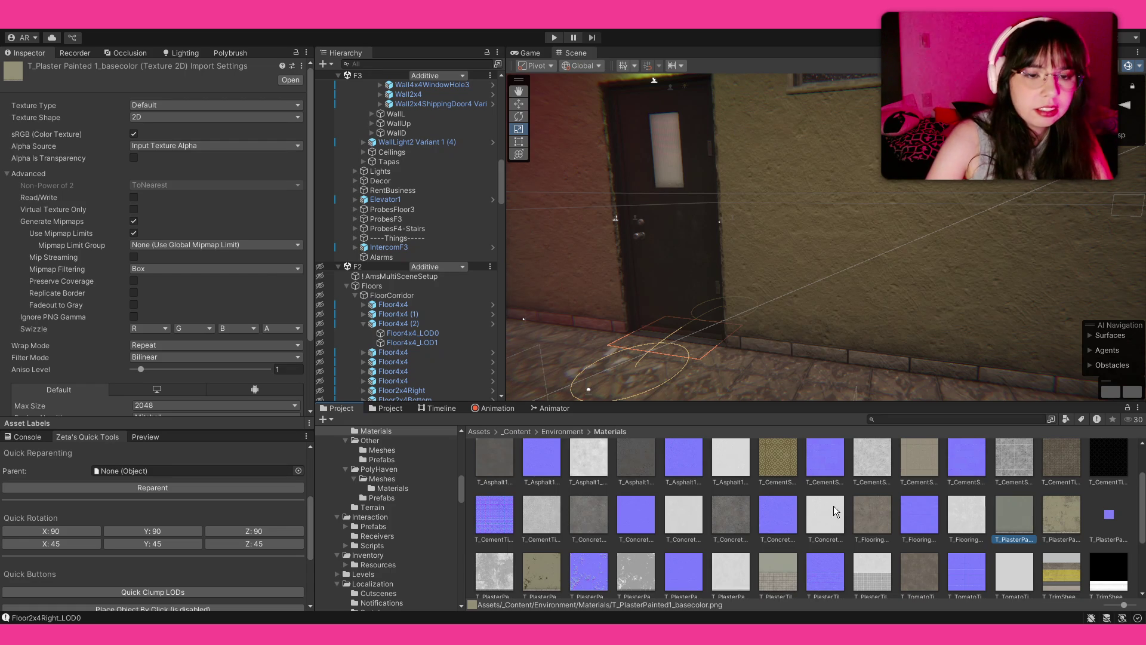
Select the M_PlasterPainted1 material in the Project window to show it in the Inspector
scroll(836, 512, "up", 2)
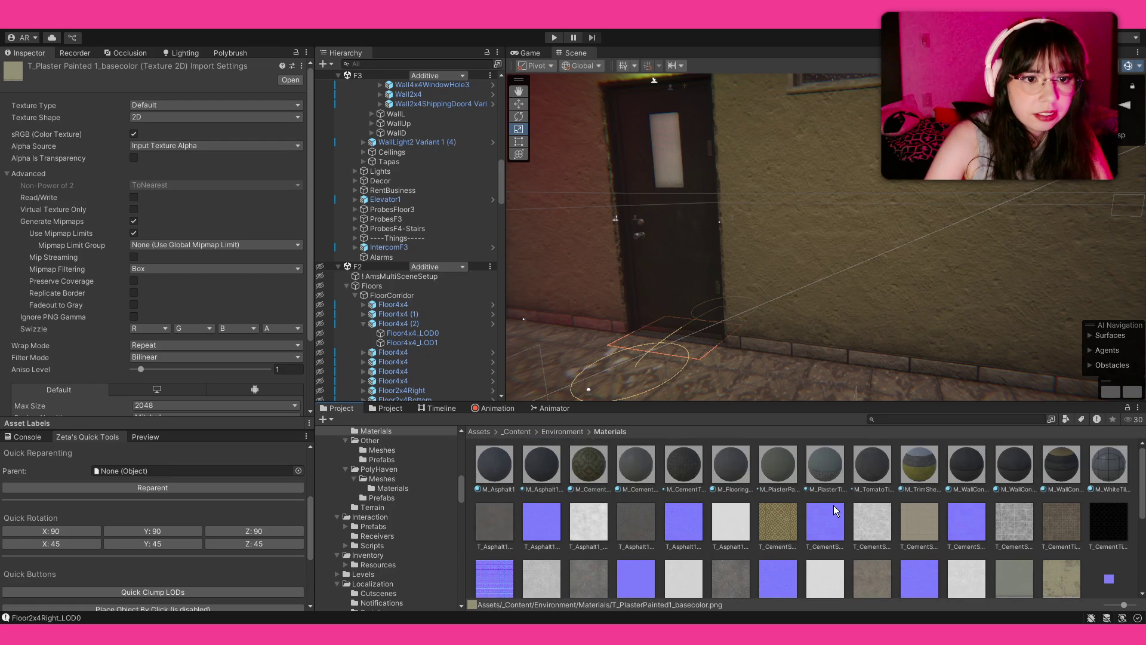
left_click(784, 461)
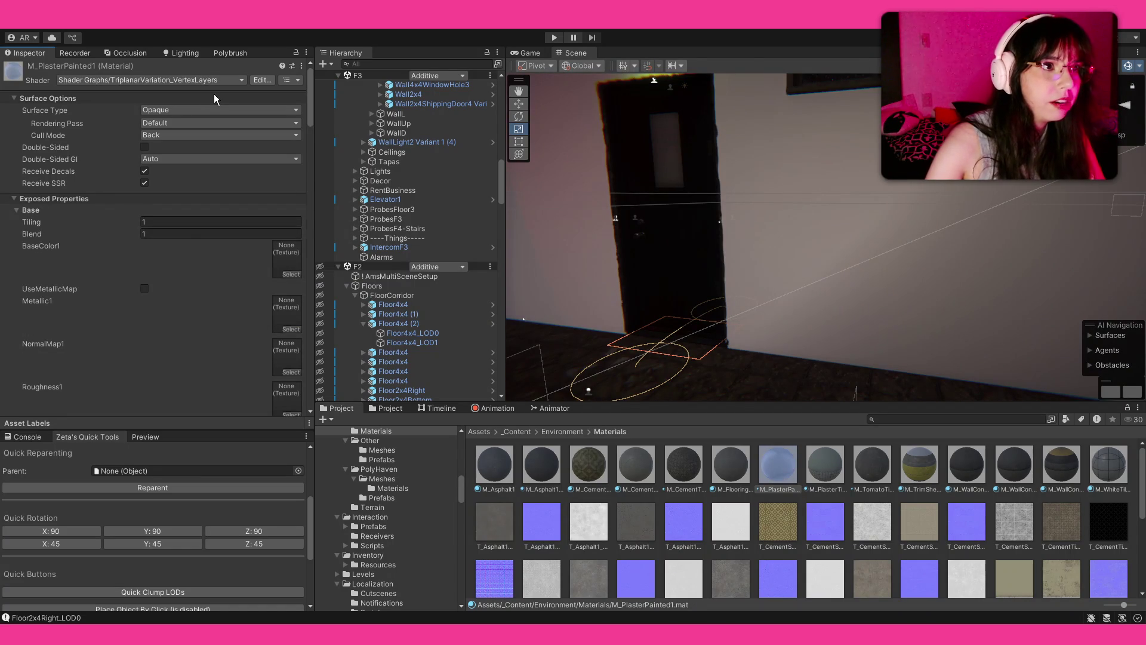
Use TriplanarVariation_VertexLayers and fill BaseColor1, NormalMap1 and Roughness1 with the plaster textures
scroll(257, 246, "down", 15)
scroll(246, 237, "up", 10)
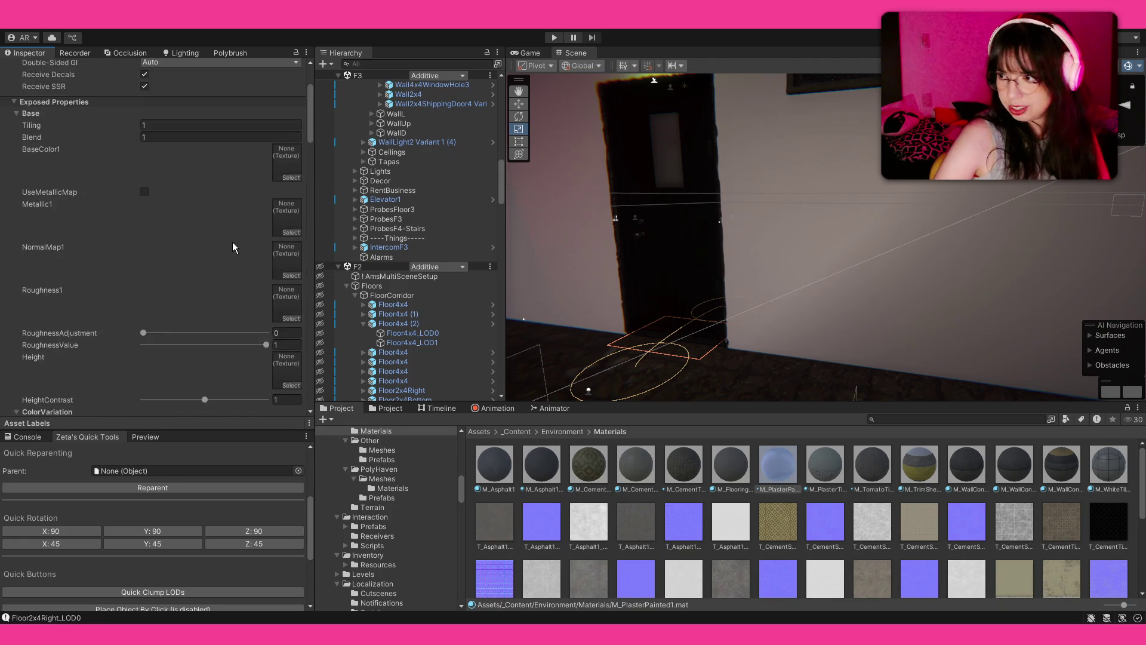
scroll(235, 239, "up", 3)
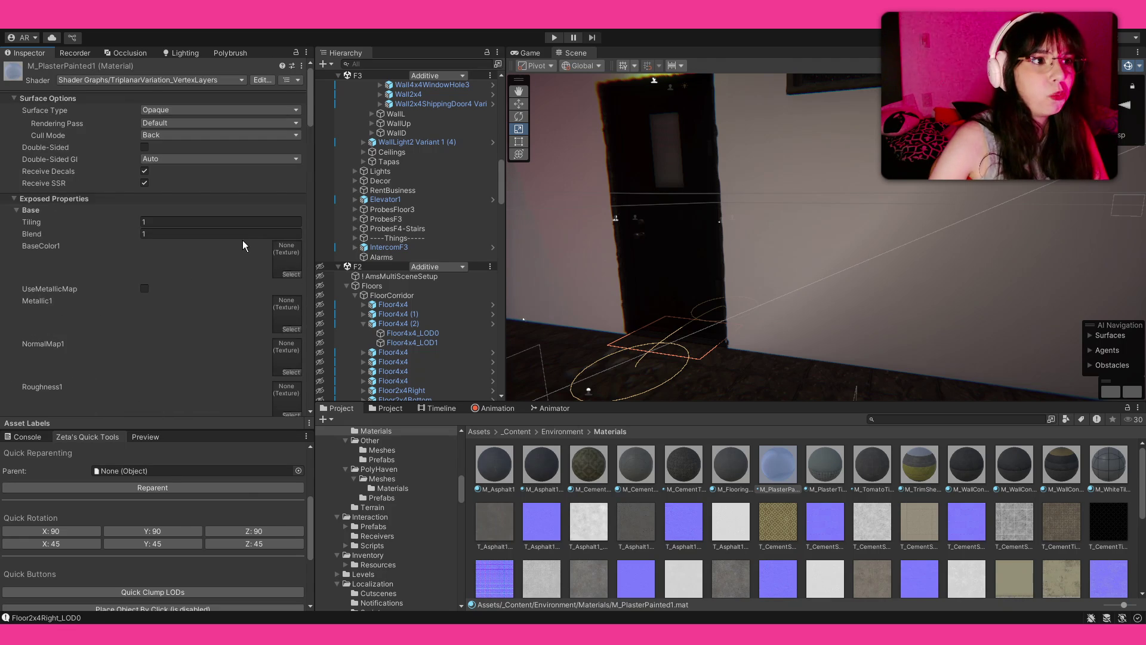
scroll(243, 246, "down", 1)
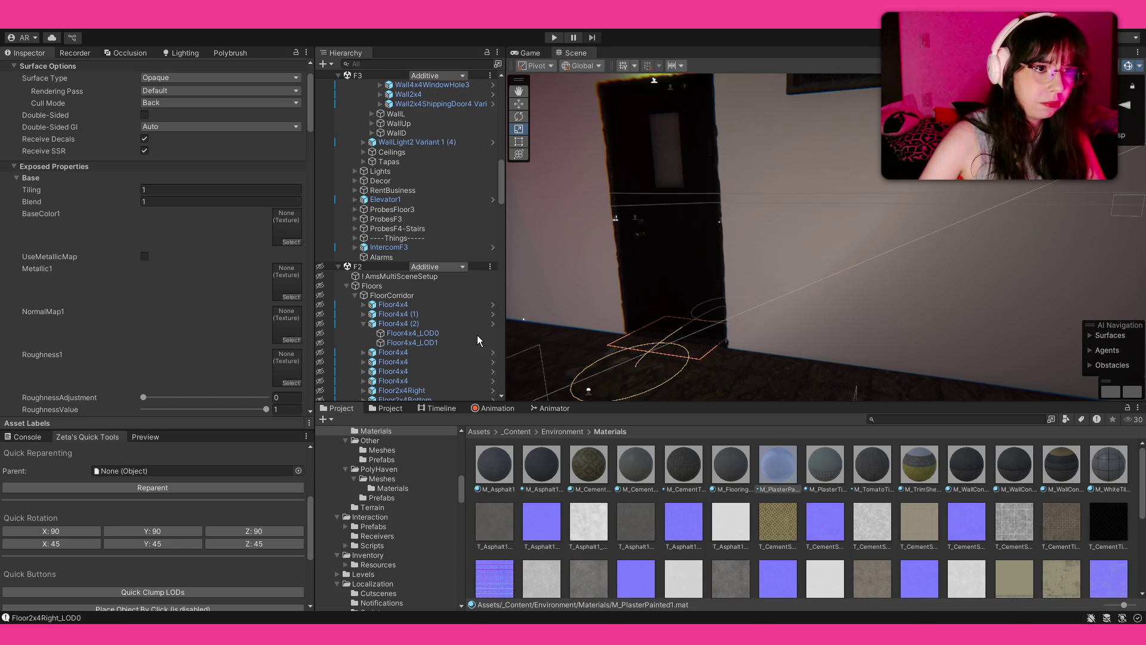
mouse_move(920, 521)
left_mouse_down()
mouse_move(597, 382)
mouse_move(286, 226)
left_mouse_up()
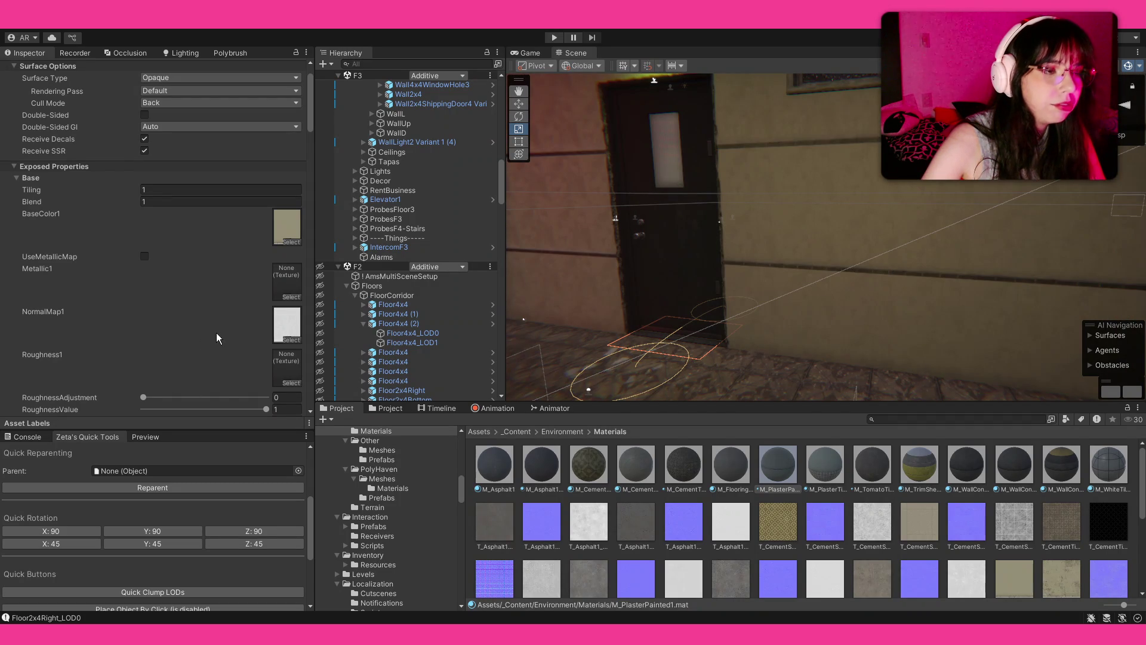
left_click(286, 374)
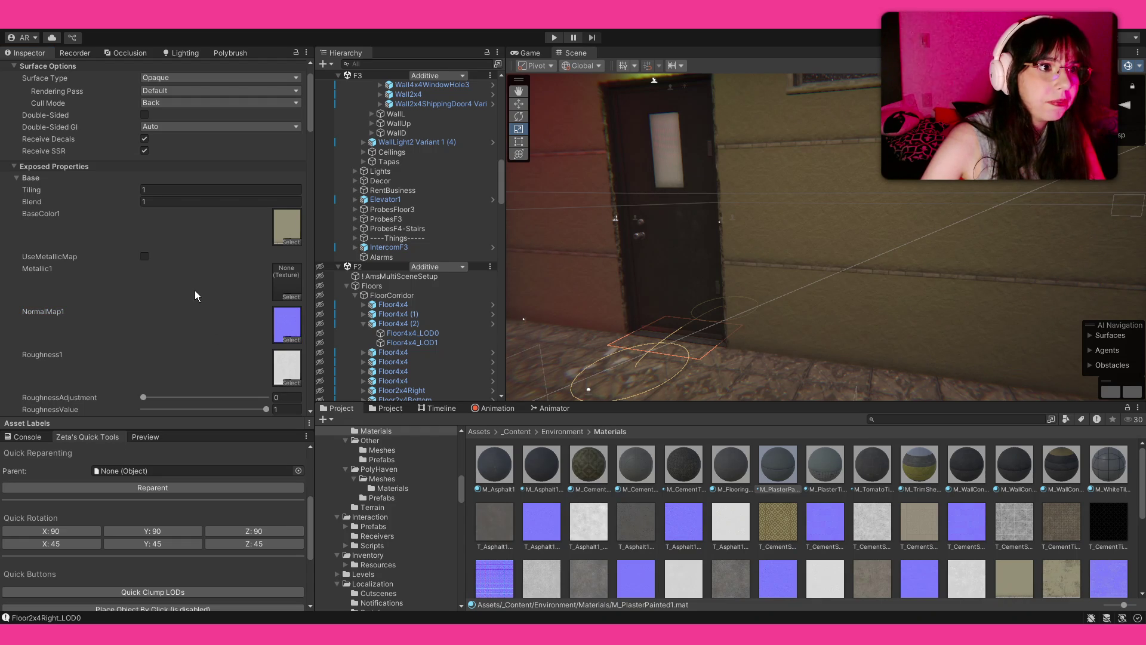
left_click(167, 189)
Try material tiling values of 0.2, 0.3, 0.4 and 0.5 on the walls
type(",2")
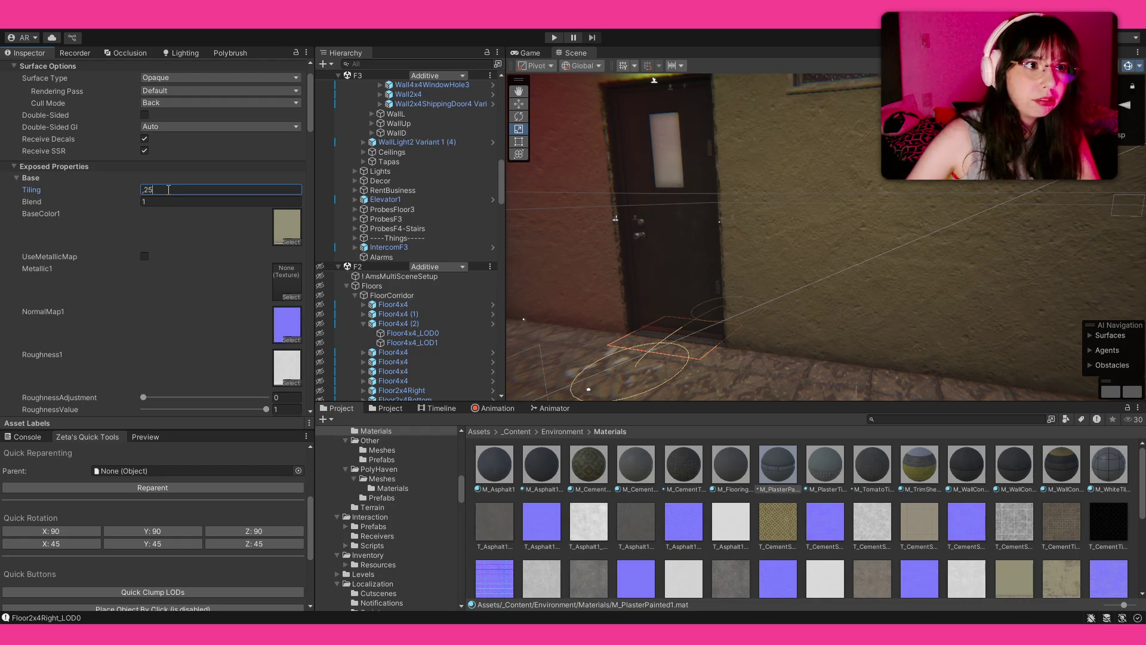
key("BackSpace")
type("3")
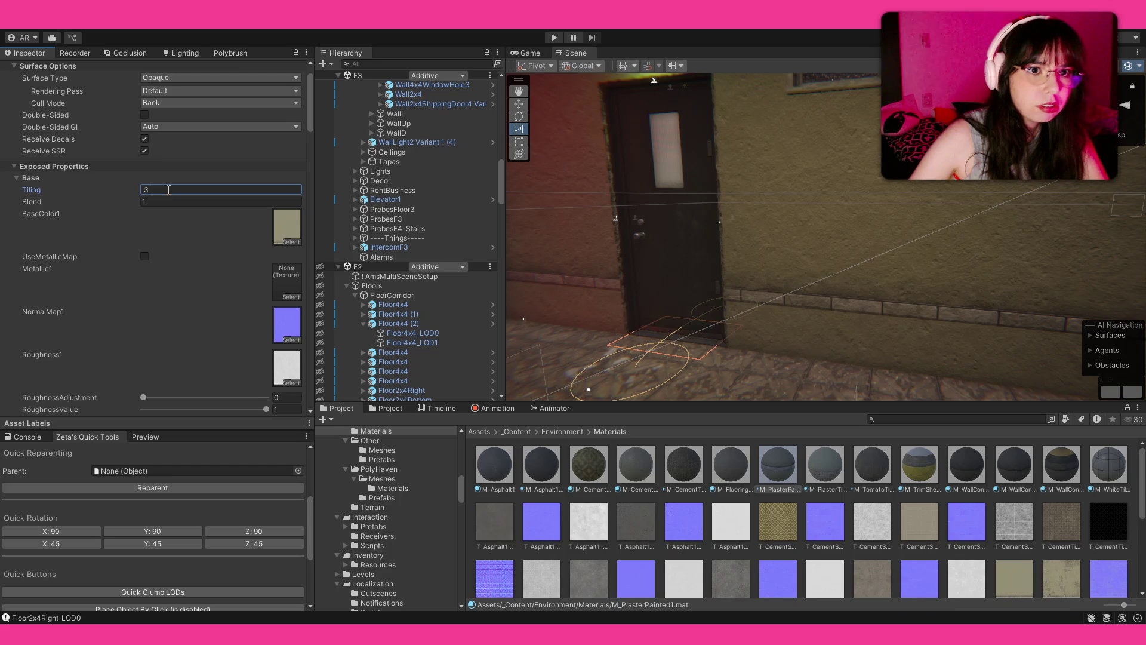
key("BackSpace")
type("4")
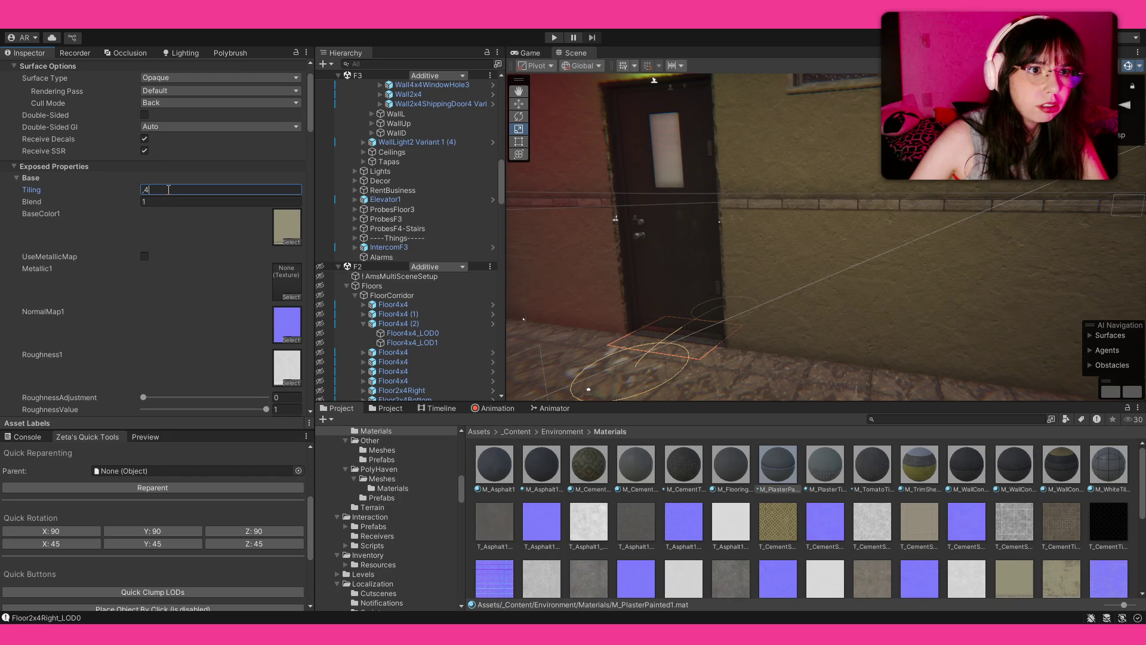
key("BackSpace")
type("5")
key("BackSpace")
type("2")
key("BackSpace")
type("3")
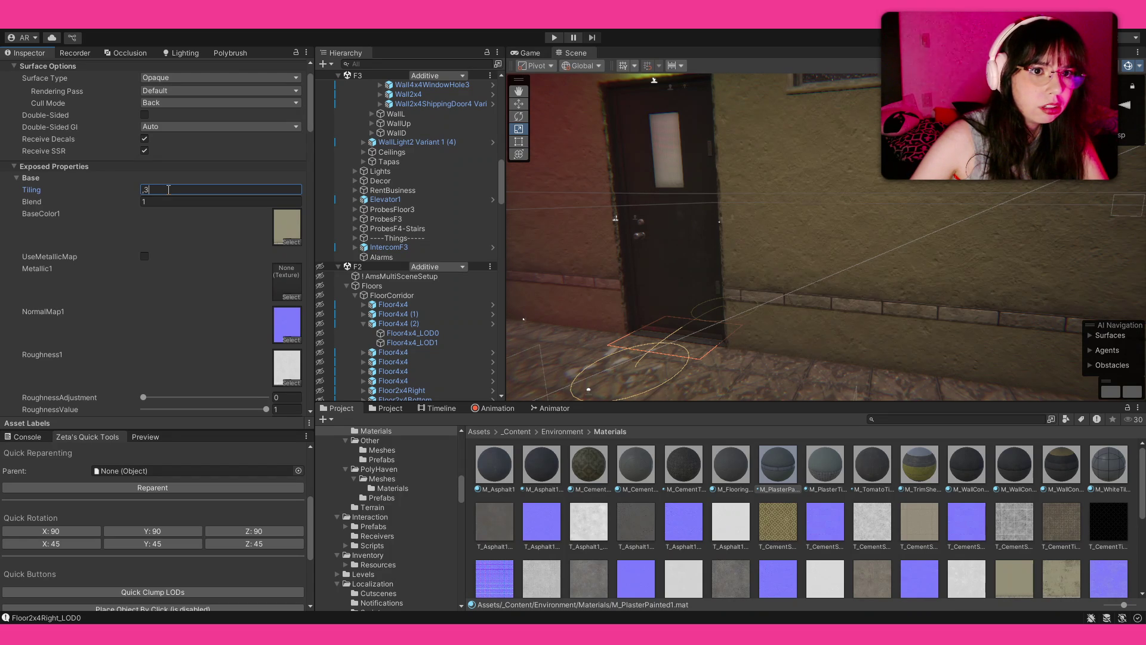
Narrow the tiling through 0.25, 0.26, 0.27, 0.265 and 0.264, settling on 0.263
key("BackSpace")
type("25")
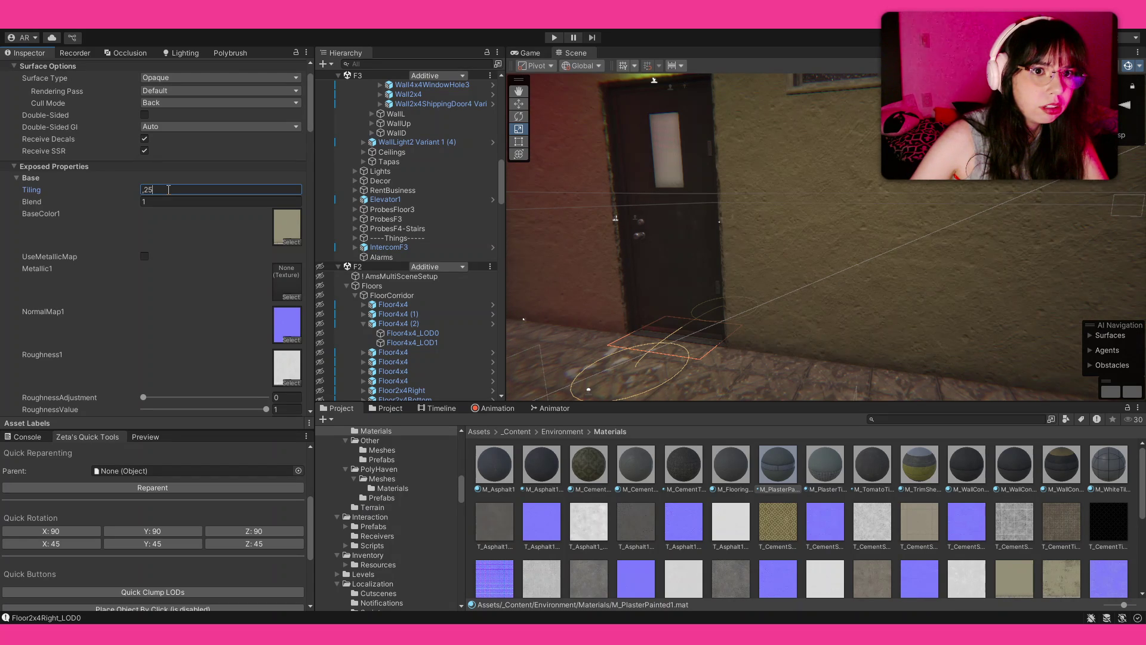
key("BackSpace")
type("6")
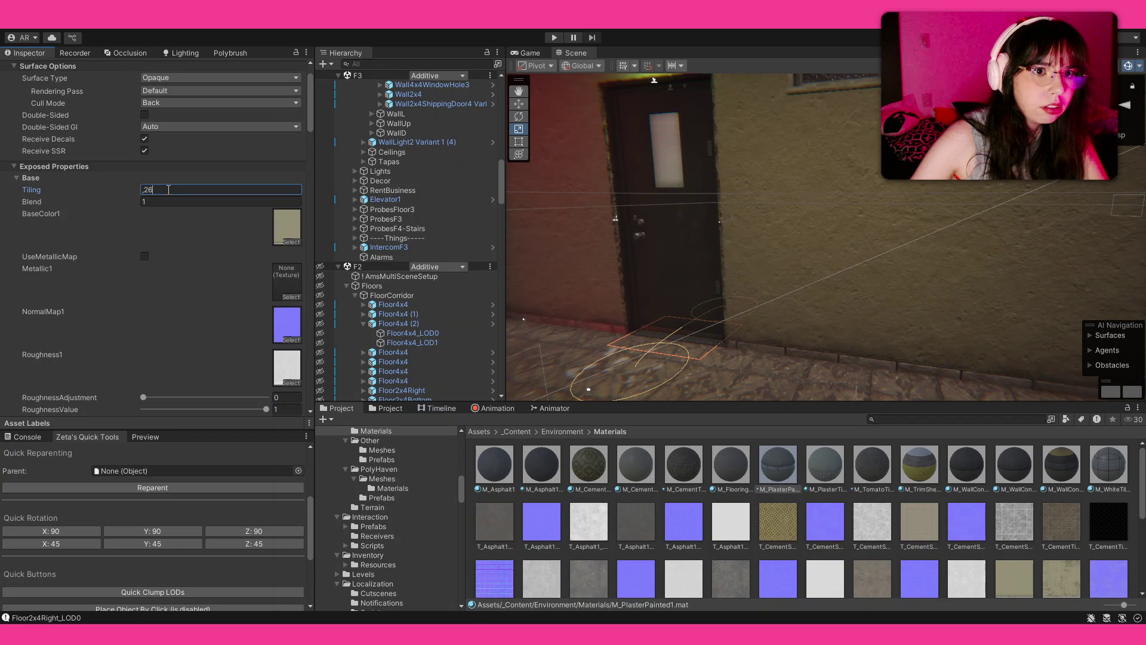
key("BackSpace")
type("7")
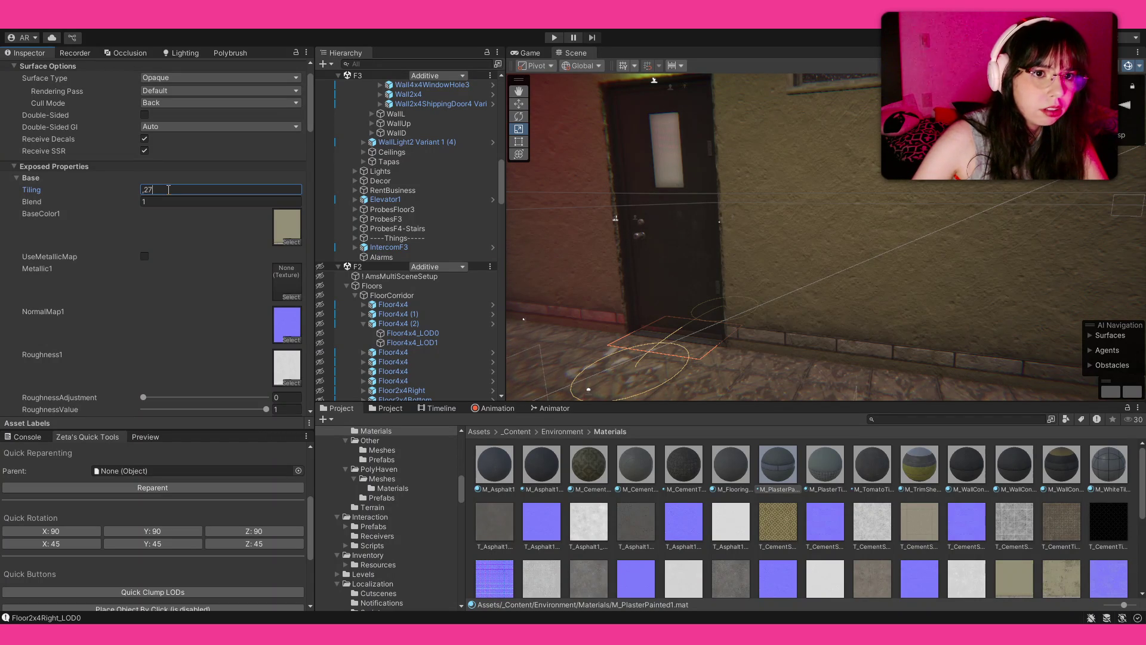
key("BackSpace")
type("65")
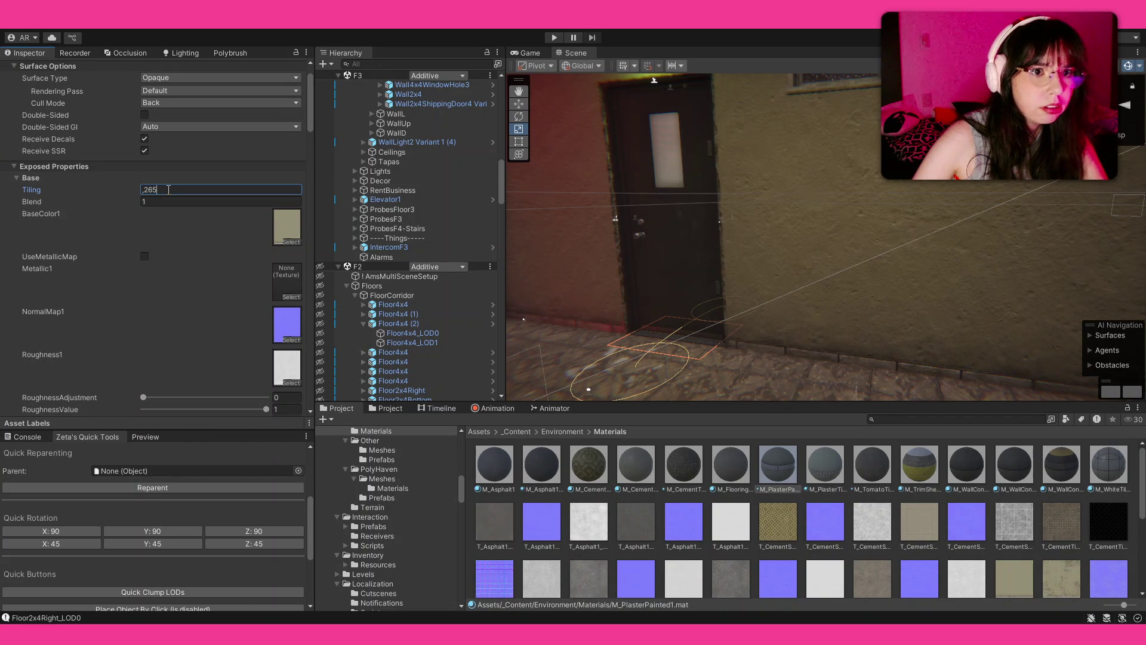
key("BackSpace")
type("4")
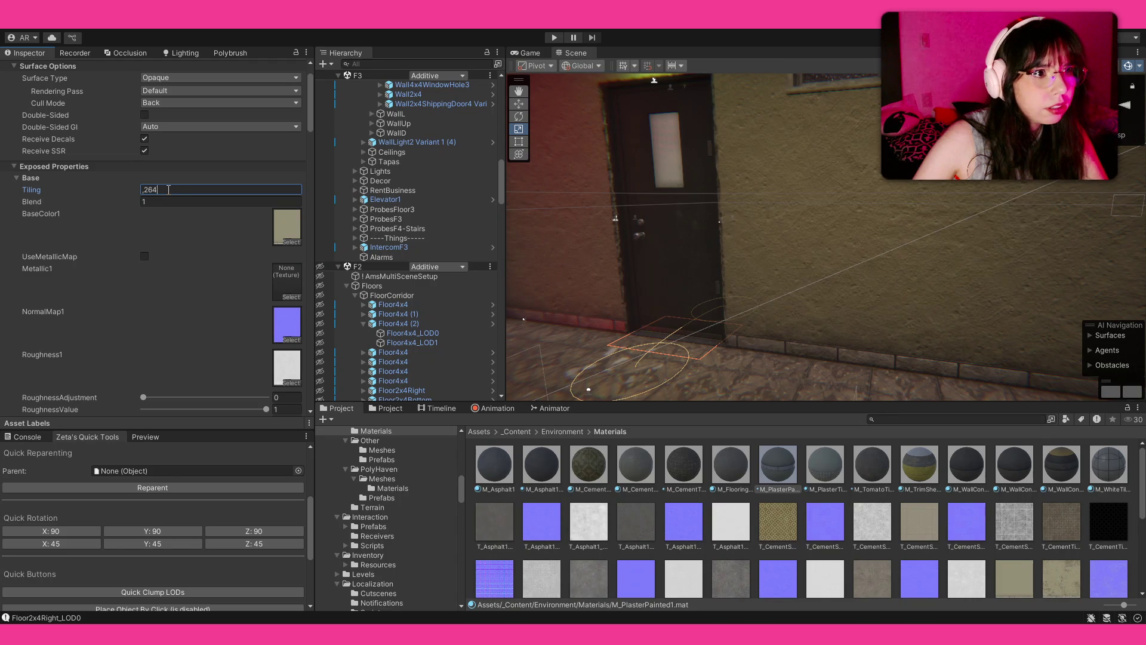
key("BackSpace")
type("3")
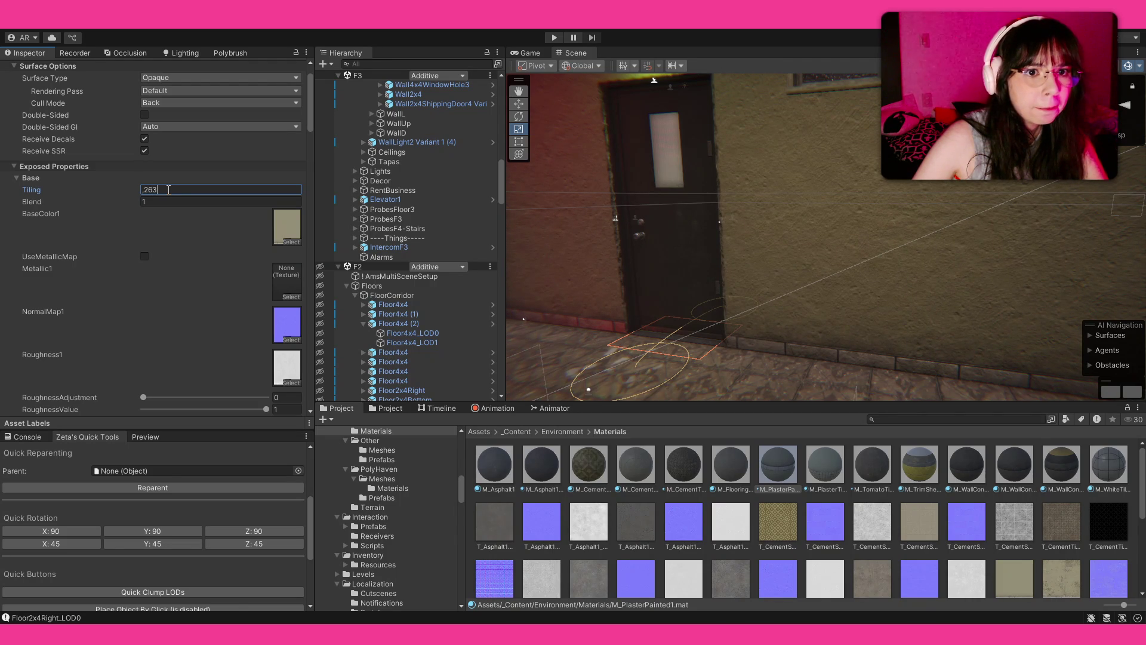
mouse_move(663, 307)
left_mouse_down()
mouse_move(647, 310)
mouse_move(604, 449)
mouse_move(586, 347)
mouse_move(538, 319)
left_mouse_up()
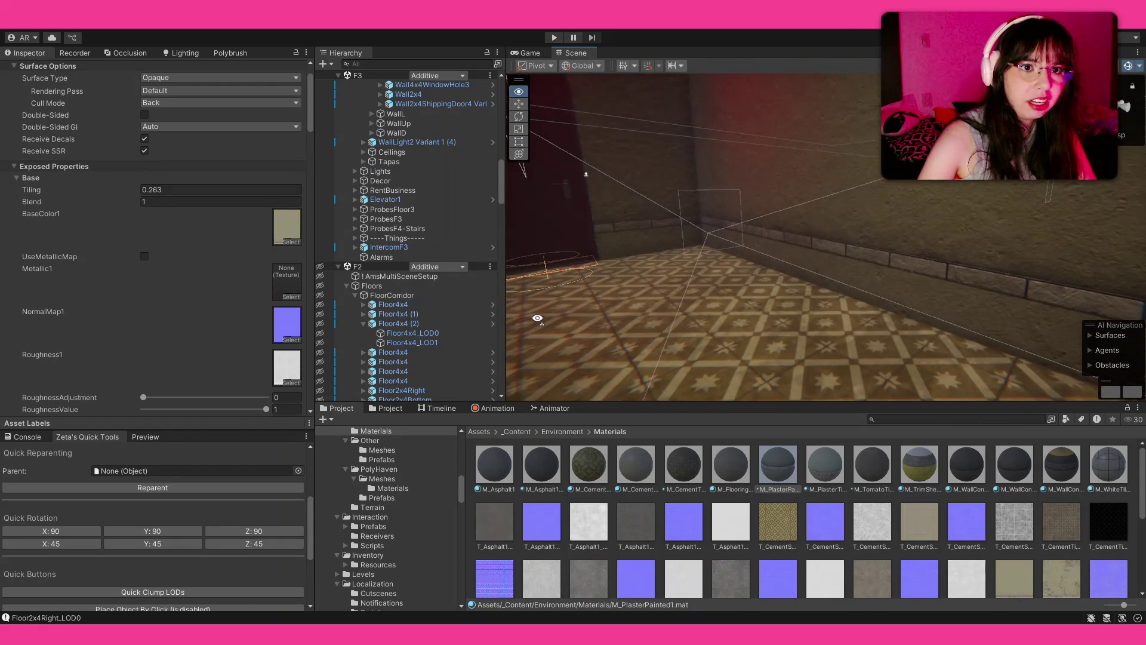
Trim the Tiling value from 0.263 down to 0.2 and check the corridor wall
left_click(242, 191)
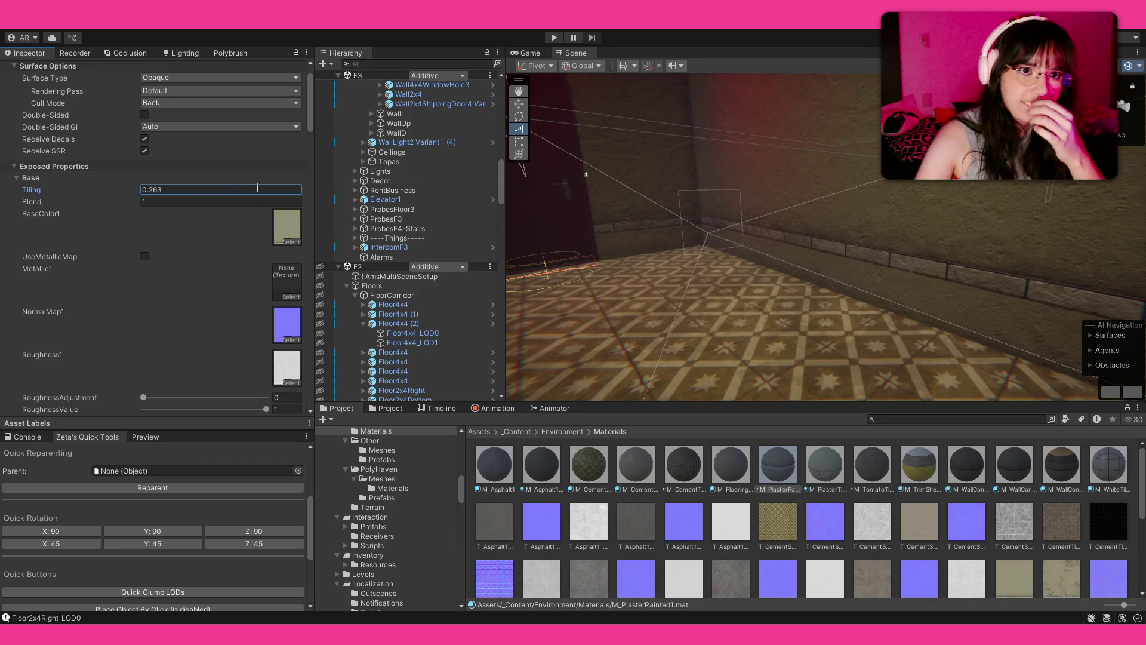
key("BackSpace")
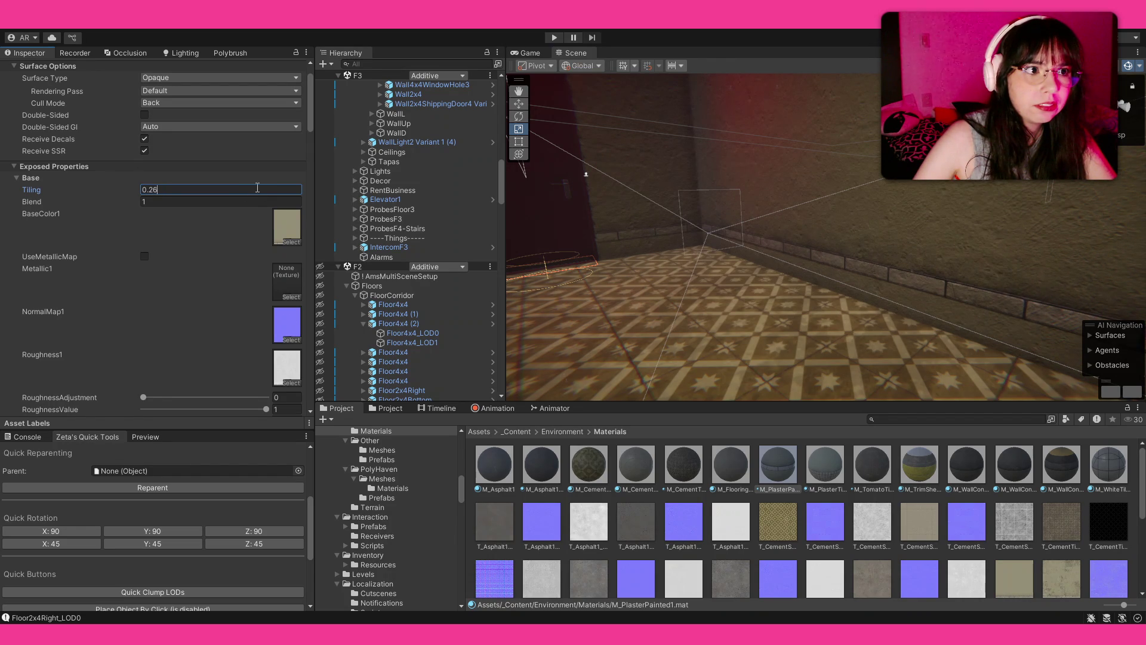
key("BackSpace")
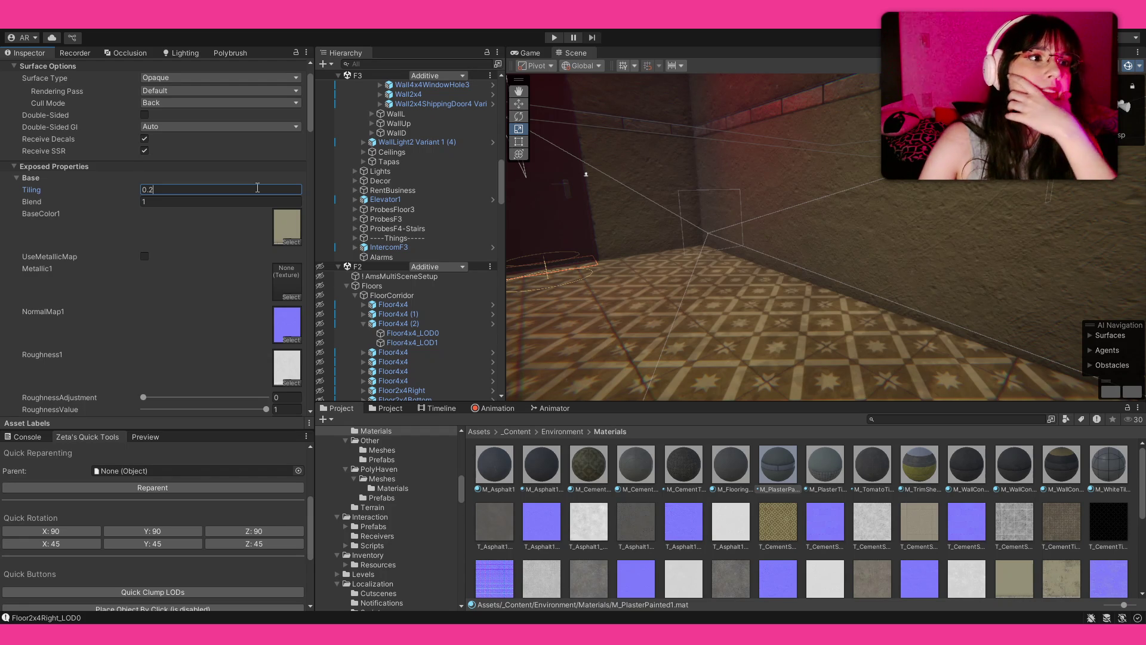
scroll(247, 224, "down", 2)
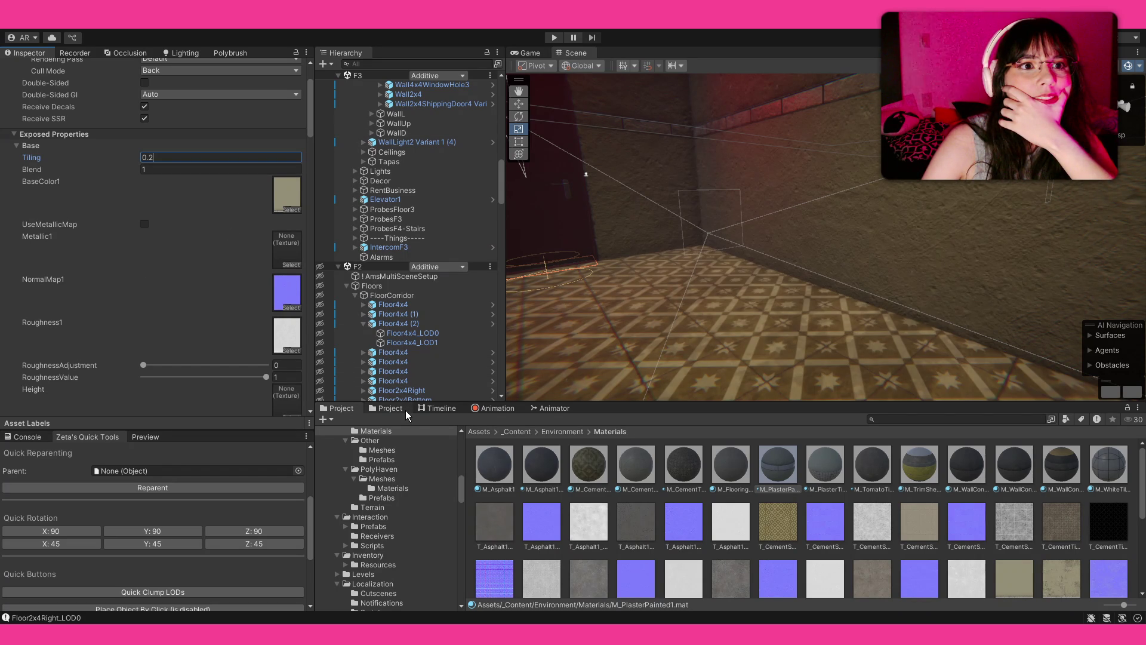
scroll(206, 324, "down", 5)
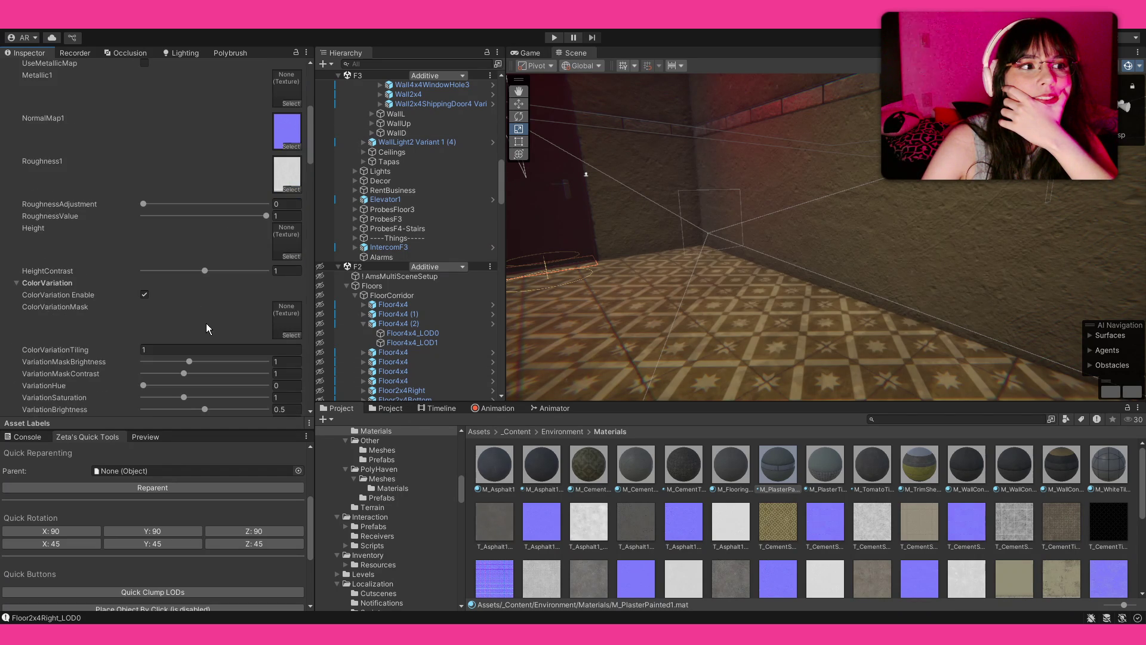
scroll(206, 323, "up", 5)
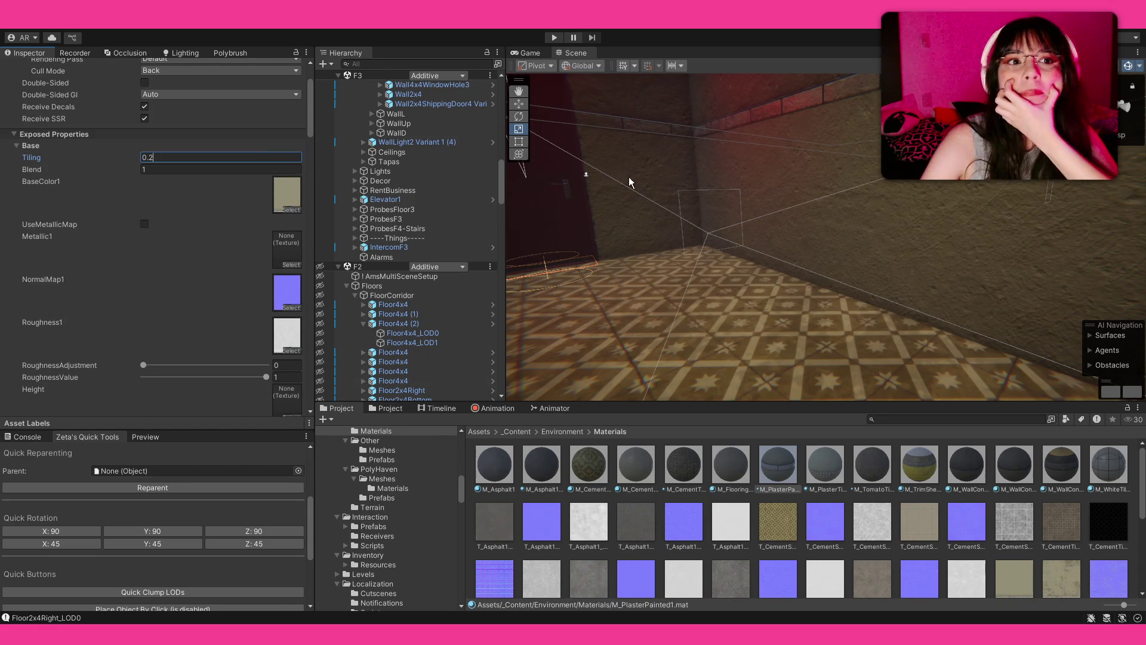
Change the plaster material's Tiling from 0.2 to 0.25
key("f")
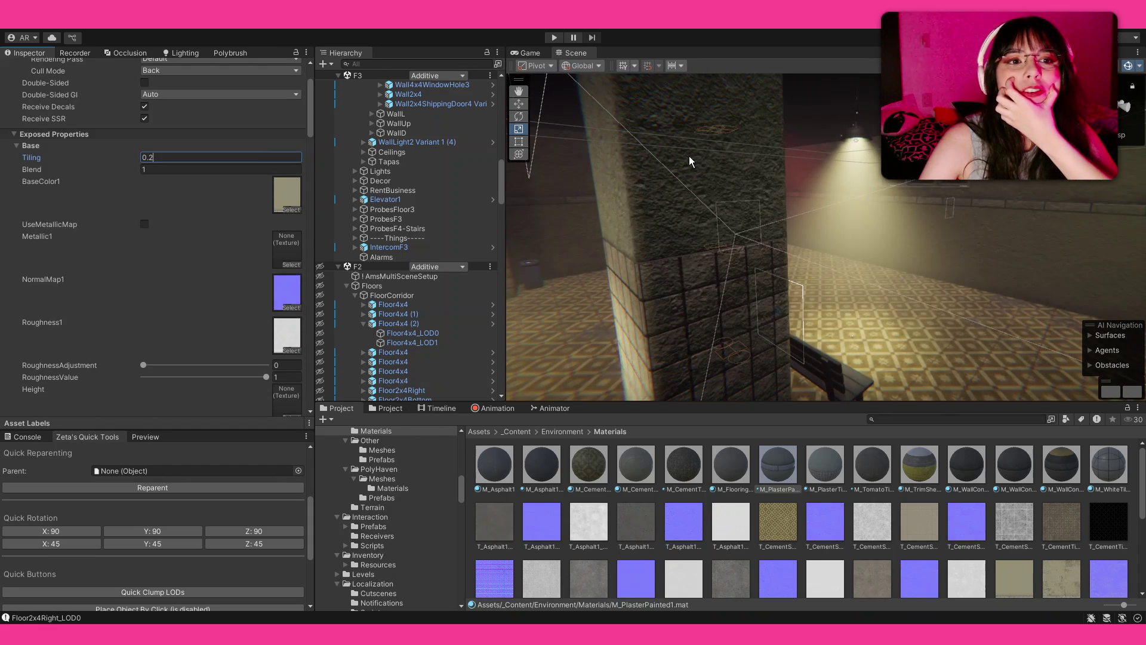
left_click_drag(735, 160, 735, 191)
left_click(263, 157)
type("5")
Inspect the 0.25-tiled plaster on the corridor walls and ledge from several angles
mouse_move(583, 230)
left_mouse_down()
mouse_move(644, 247)
mouse_move(627, 233)
mouse_move(709, 232)
mouse_move(615, 351)
mouse_move(639, 371)
mouse_move(1056, 249)
mouse_move(704, 442)
left_mouse_up()
scroll(627, 233, "down", 5)
scroll(693, 231, "up", 5)
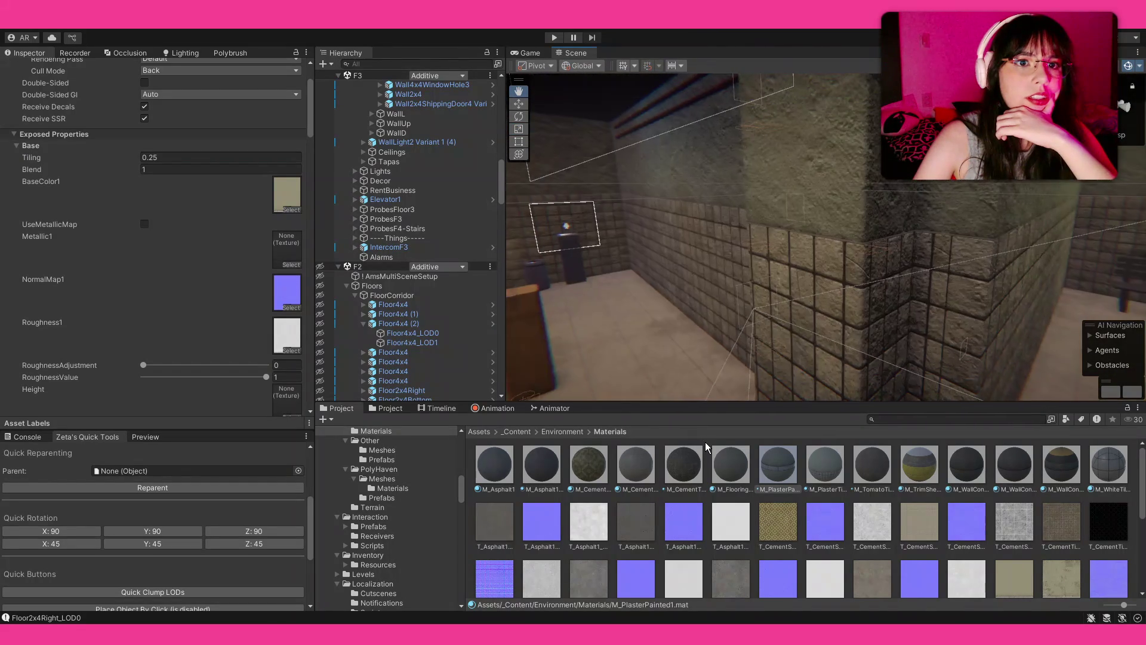
mouse_move(569, 449)
left_mouse_down()
mouse_move(586, 517)
mouse_move(639, 550)
mouse_move(676, 426)
left_mouse_up()
left_click_drag(694, 328, 744, 317)
scroll(127, 230, "down", 5)
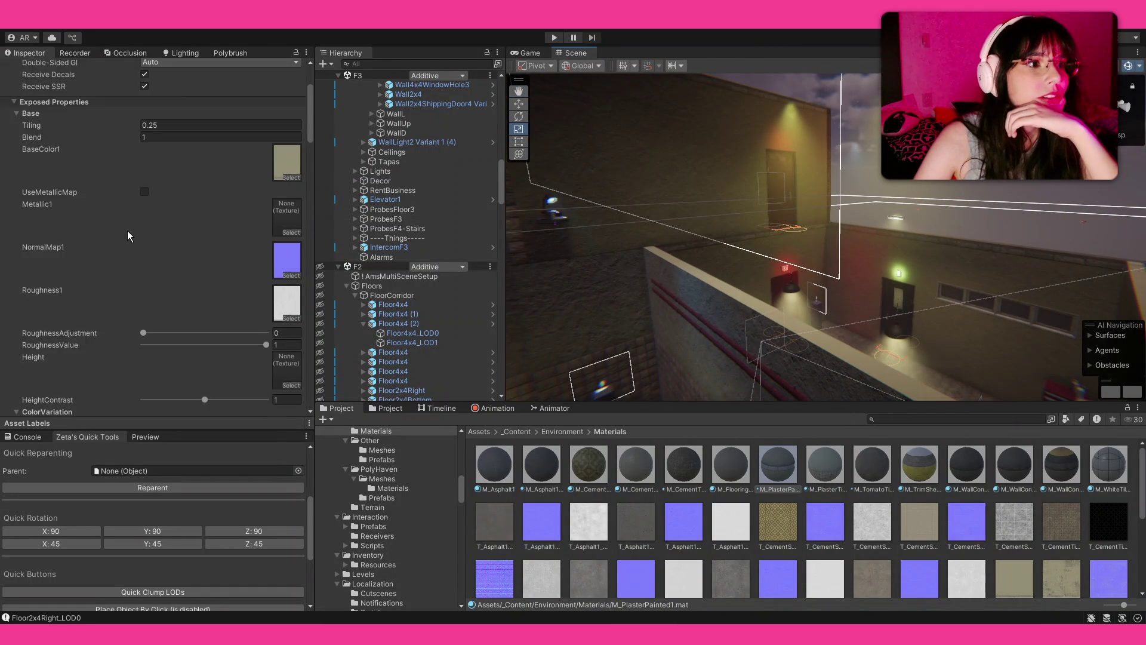
scroll(127, 231, "down", 10)
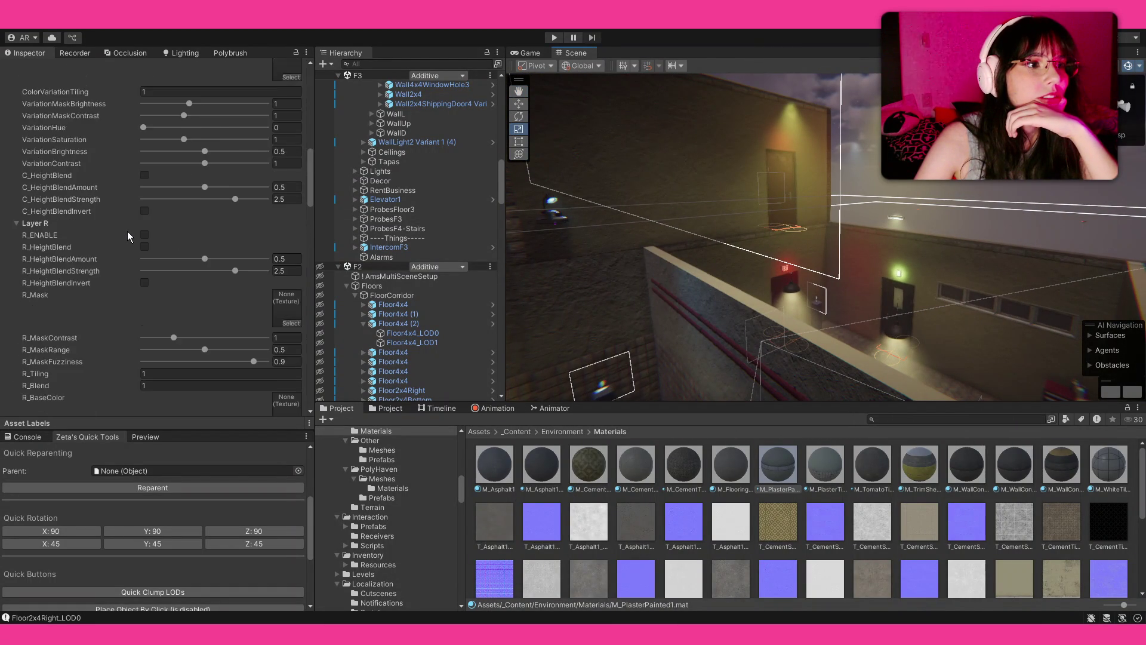
scroll(127, 231, "up", 20)
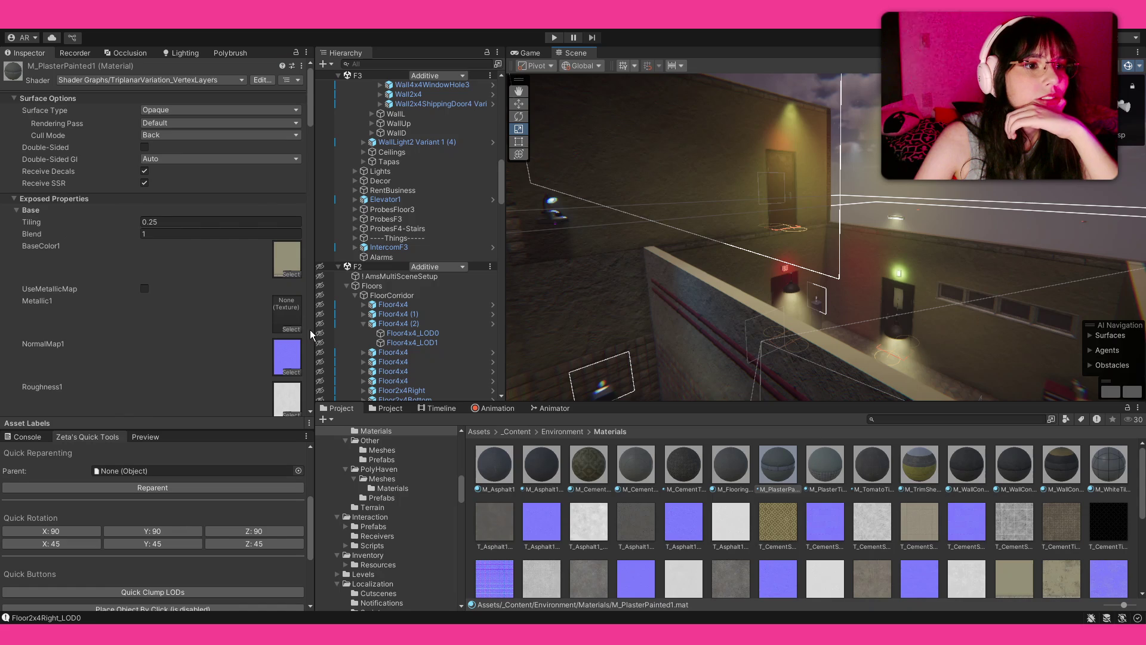
left_click(397, 405)
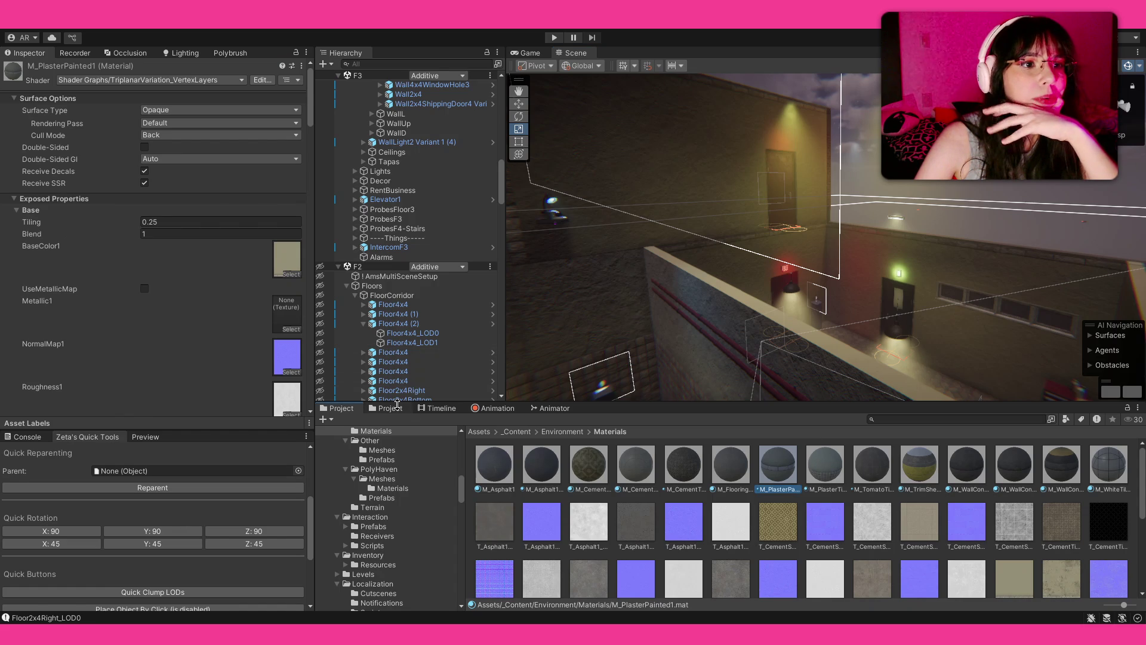
In the second project browser, open the Shaders folder under Assets/_Content
left_click(394, 408)
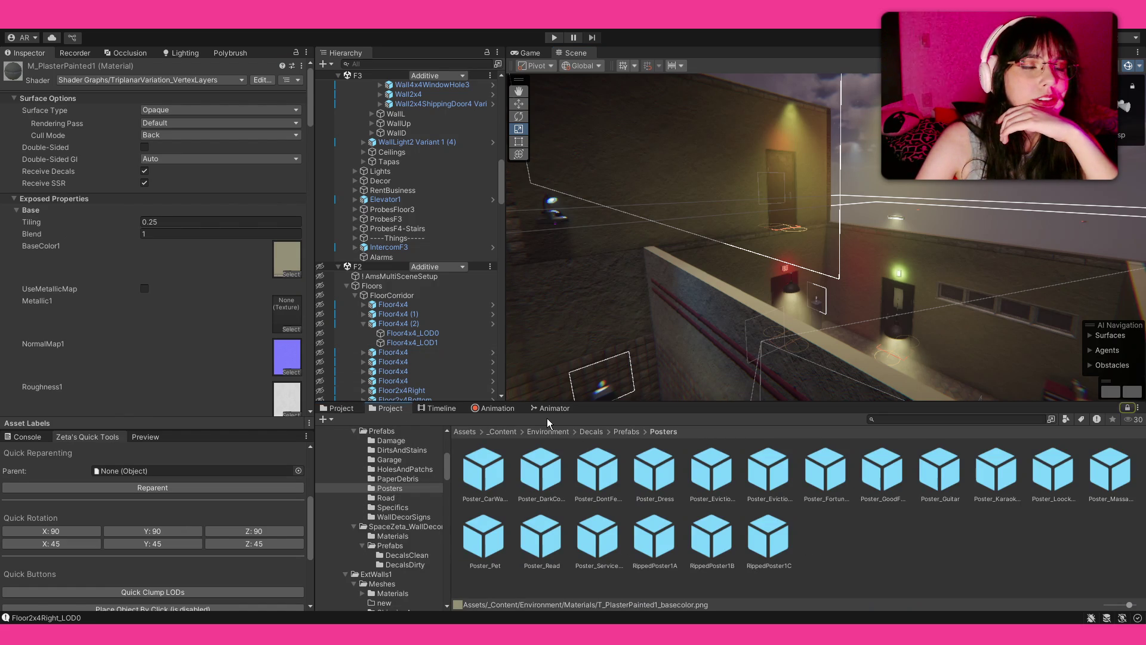
left_click(511, 435)
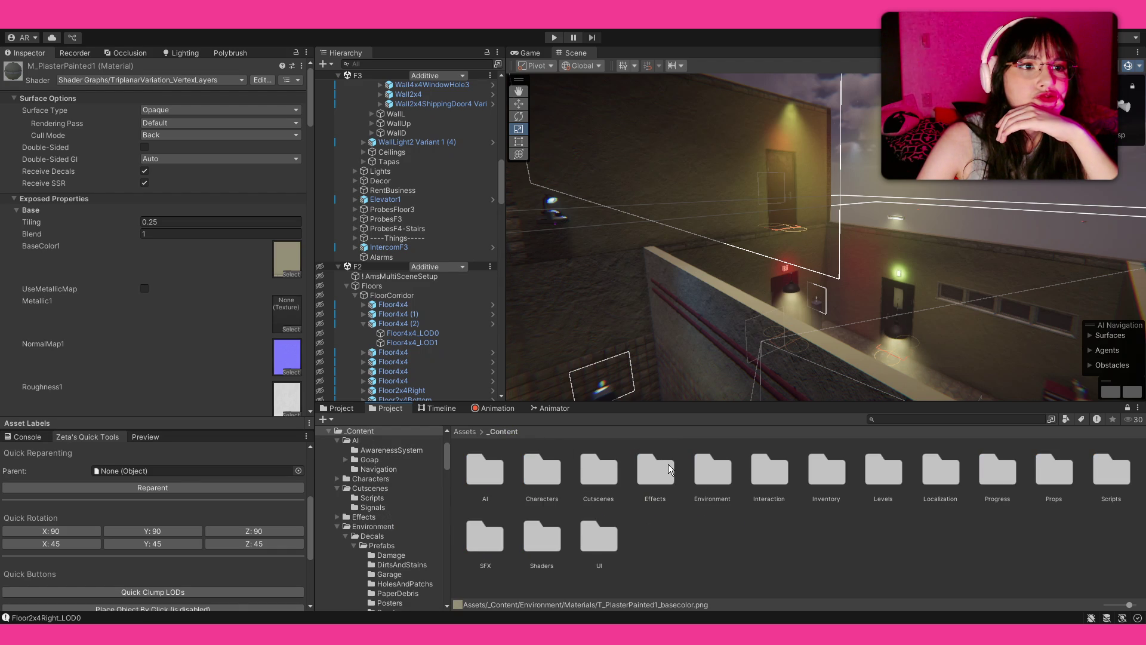
scroll(250, 319, "down", 10)
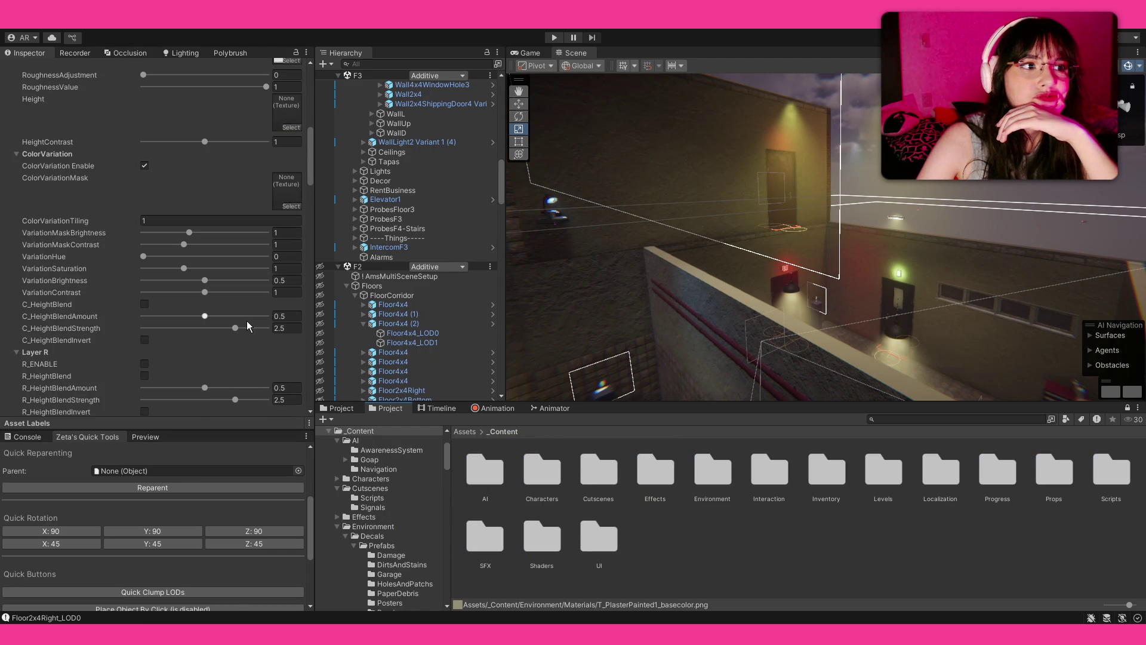
scroll(248, 322, "up", 10)
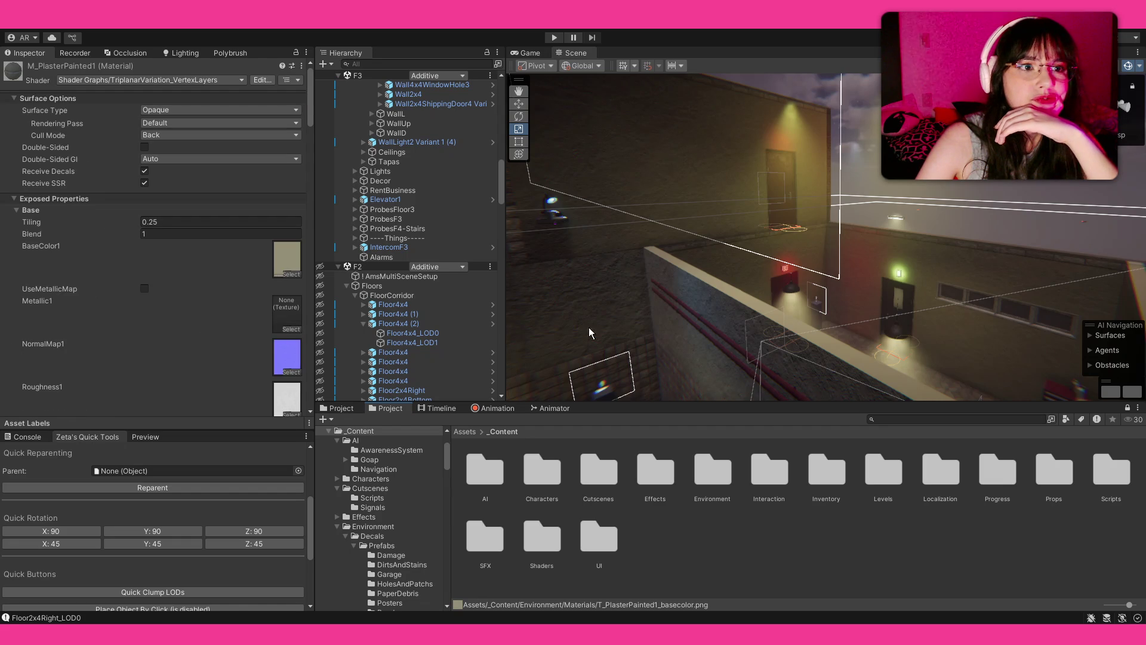
left_click(523, 540)
double_click(523, 539)
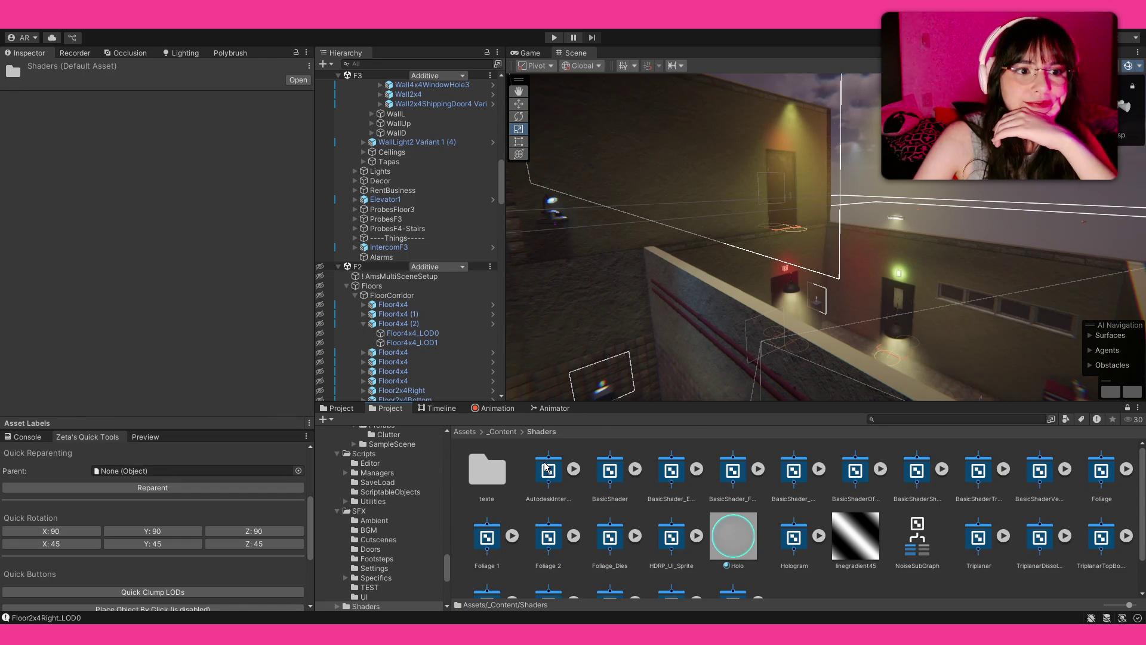
Inspect the TriplanarVariation2 and first variation graphs, then select TriplanarVariation_VertexLayers
scroll(1009, 552, "down", 3)
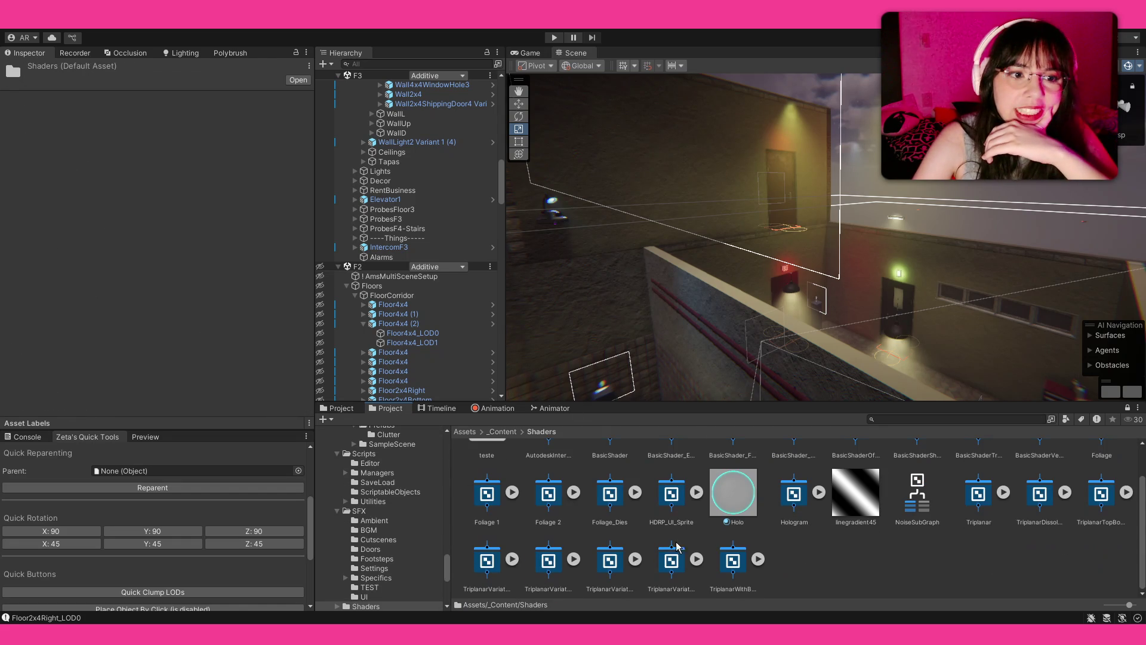
left_click(545, 562)
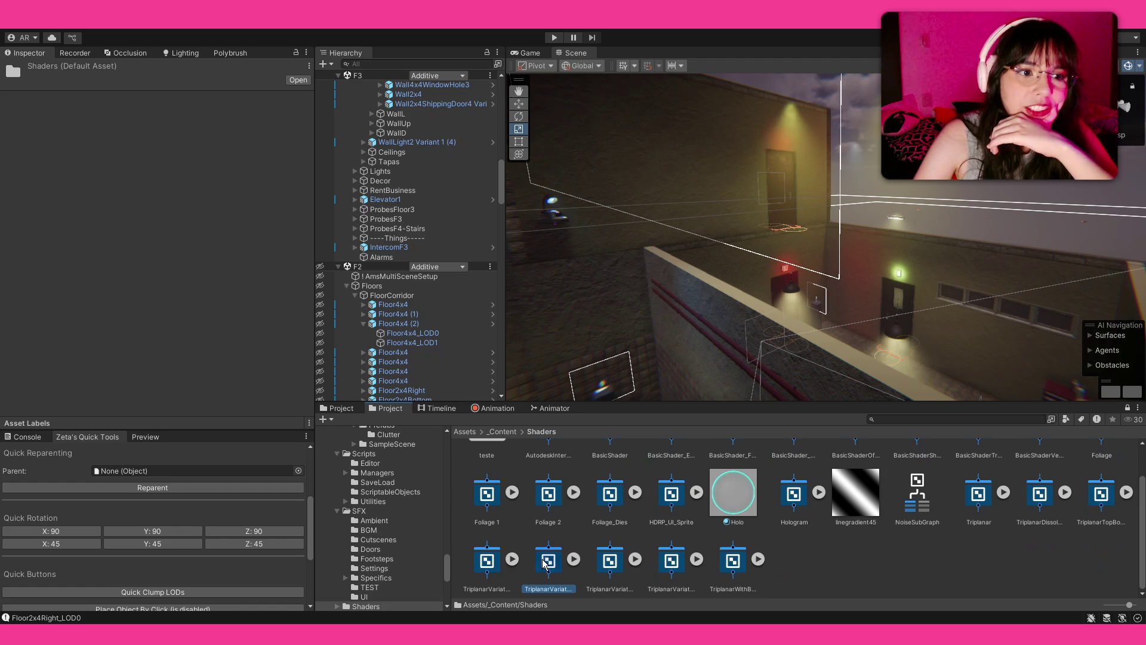
left_click(485, 566)
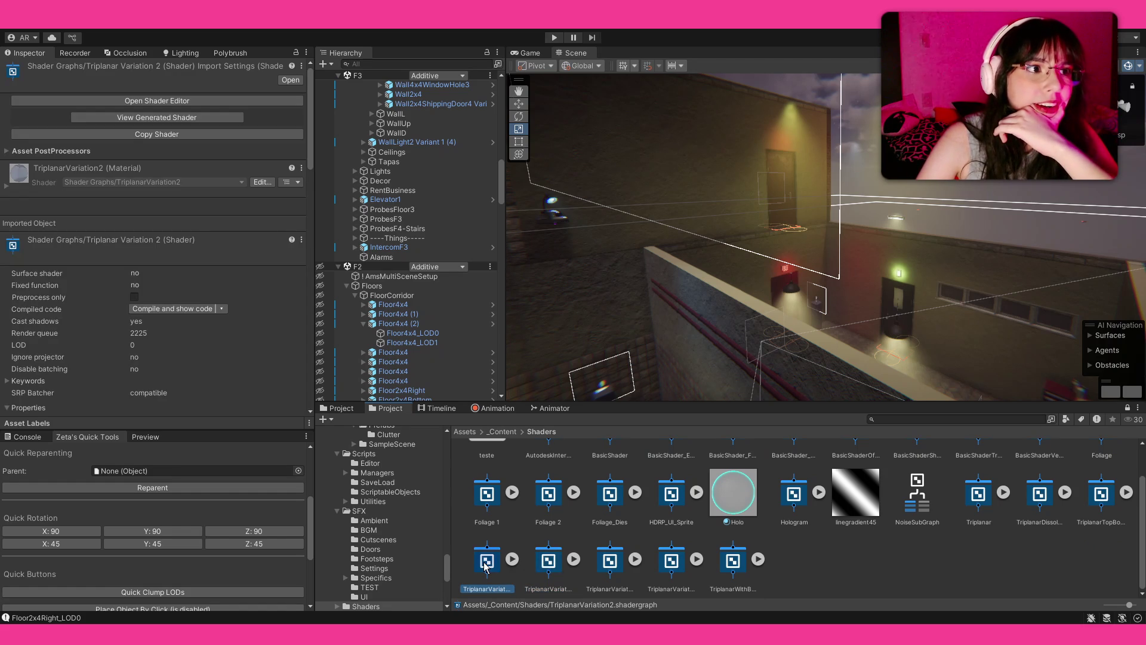
left_click(608, 580)
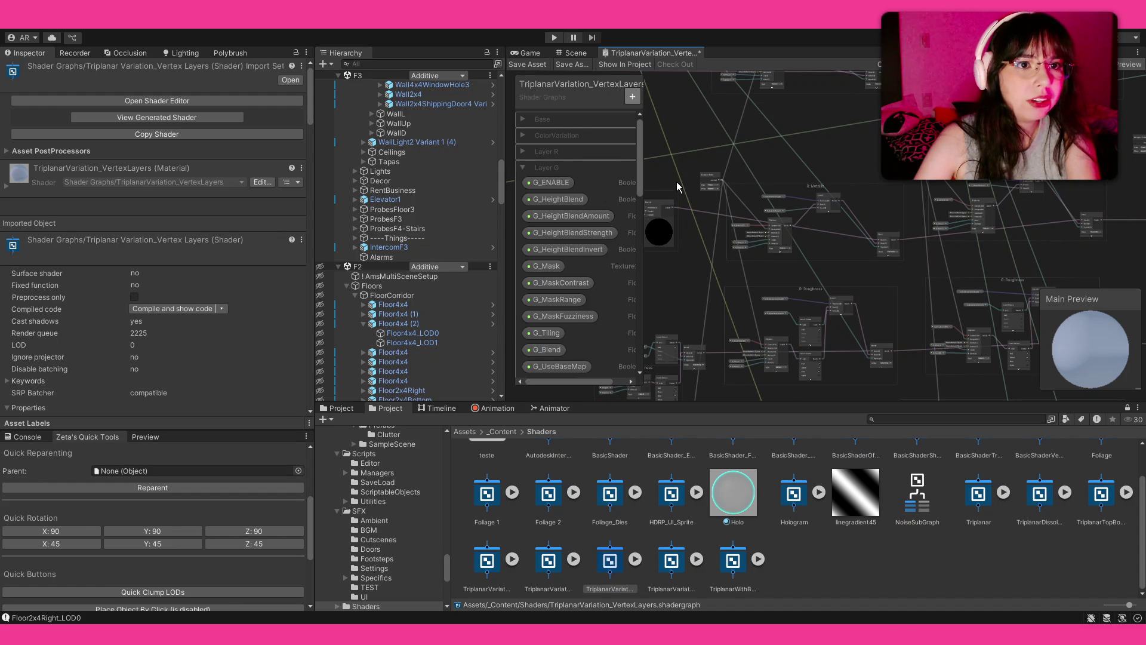
Add a Boolean property named DoNotUseTriplanar to the shader graph
left_click(603, 194)
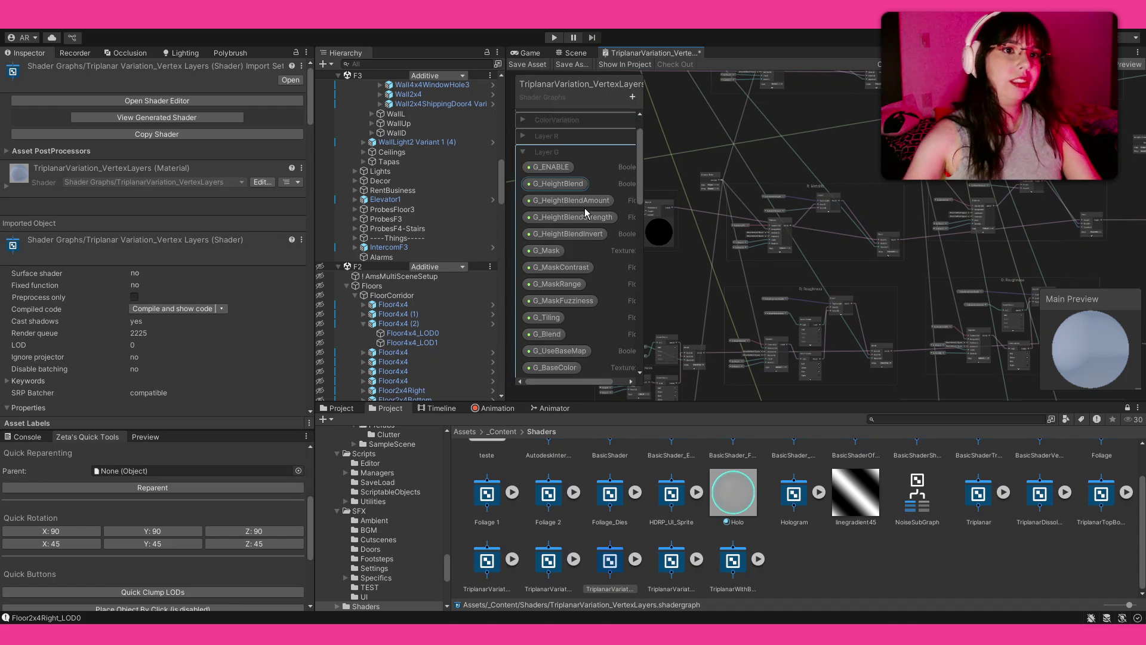
type("Do")
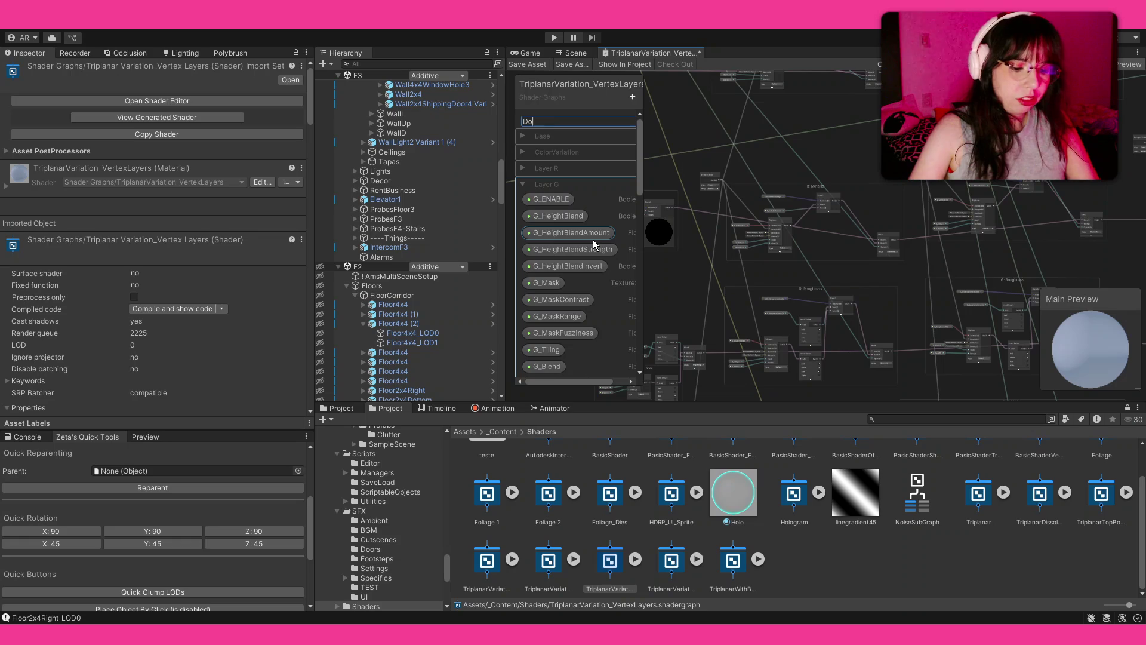
type("NotUseTriplanar")
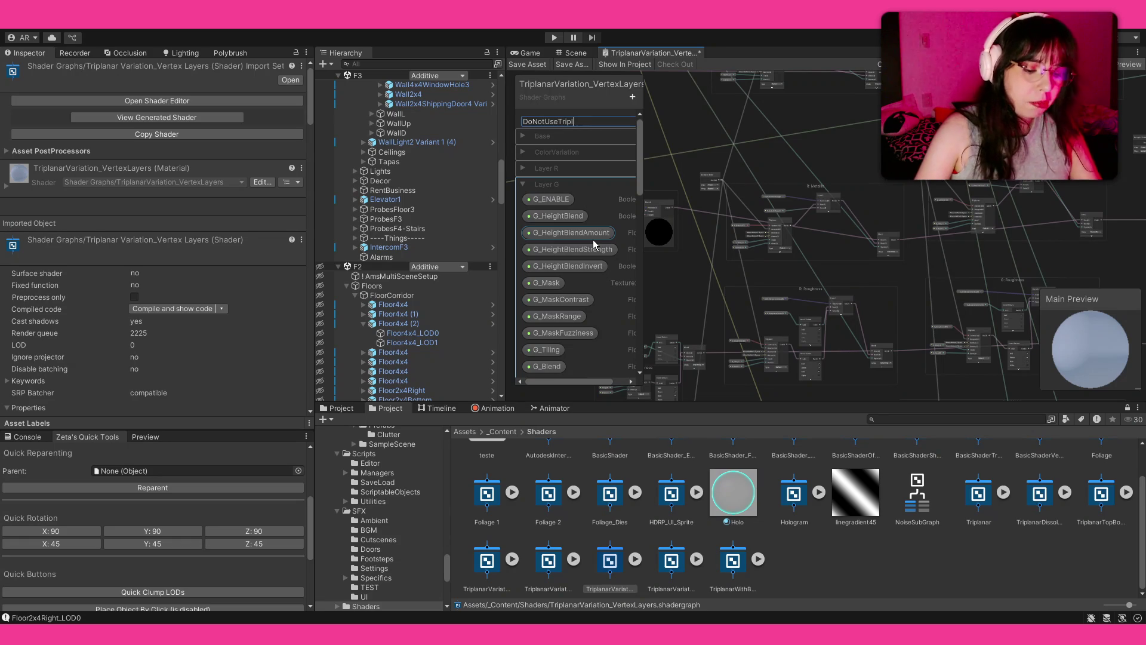
key("Return")
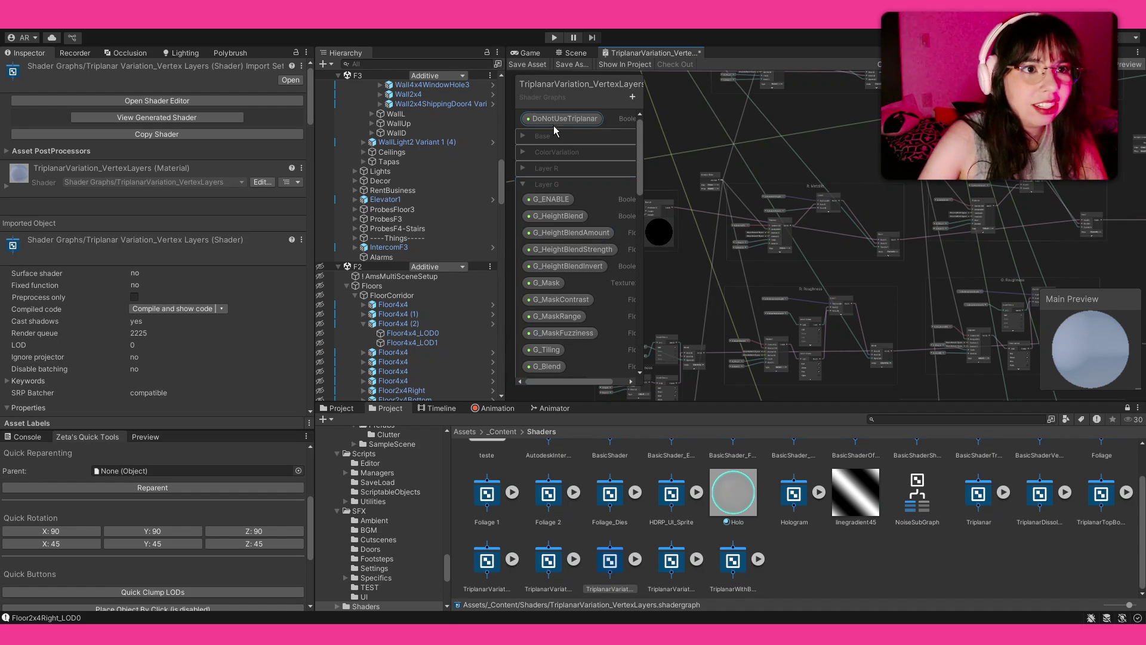
Expand the Base category and move DoNotUseTriplanar into it
left_click(518, 136)
left_click(522, 137)
left_click(573, 118)
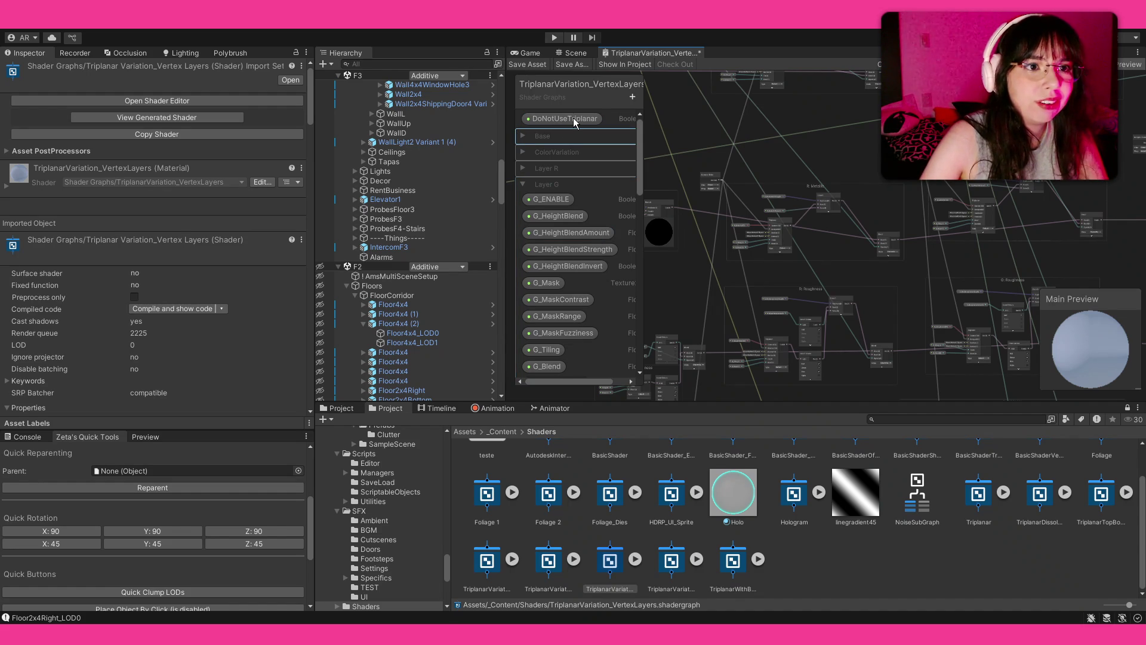
mouse_move(576, 119)
left_mouse_down()
mouse_move(583, 177)
mouse_move(582, 154)
left_mouse_up()
Pan to the base: metallic nodes, select the R: Metallic Triplanar, then move to R: Roughness
scroll(862, 292, "up", 10)
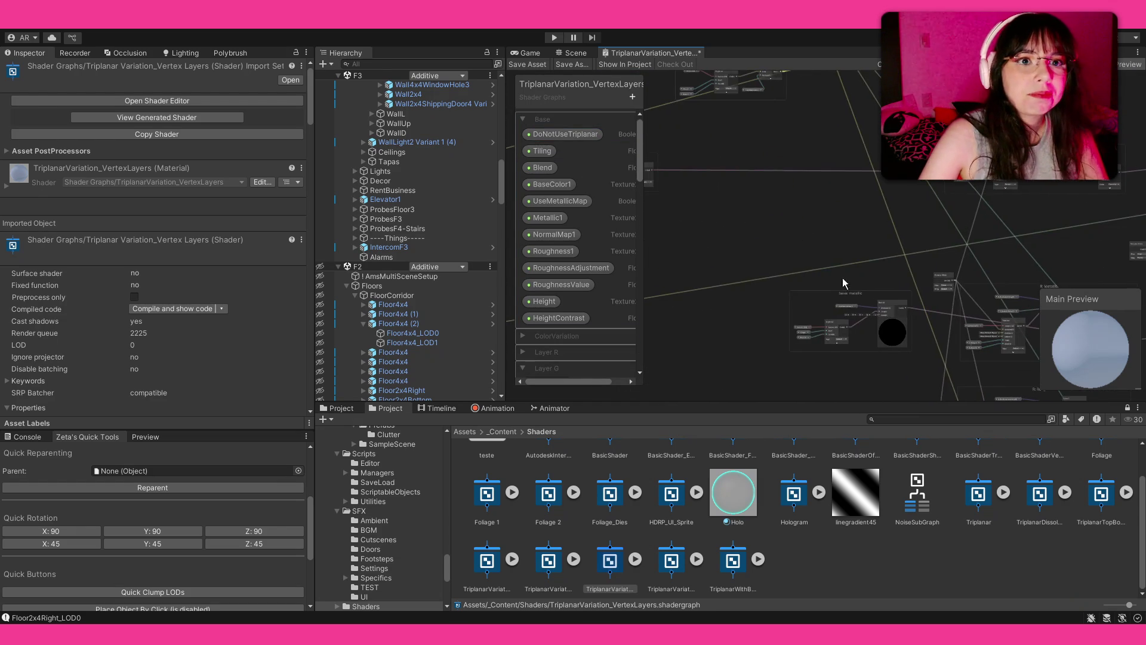
mouse_move(891, 278)
left_mouse_down()
mouse_move(847, 170)
mouse_move(630, 170)
mouse_move(726, 131)
left_mouse_up()
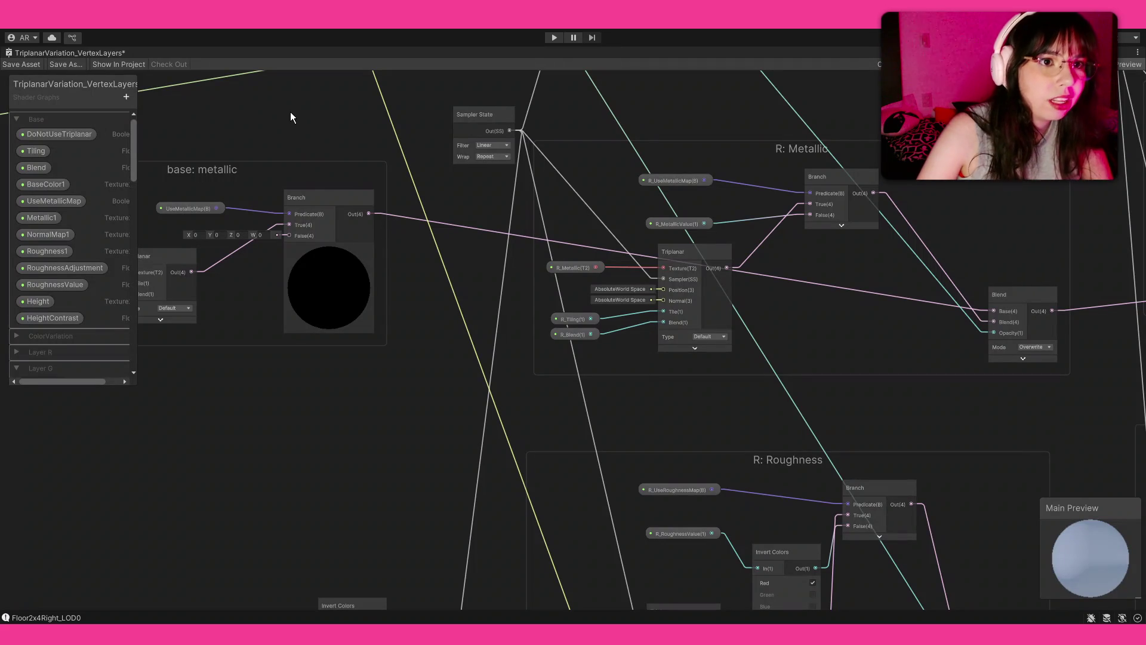
left_click(675, 260)
scroll(676, 259, "up", 3)
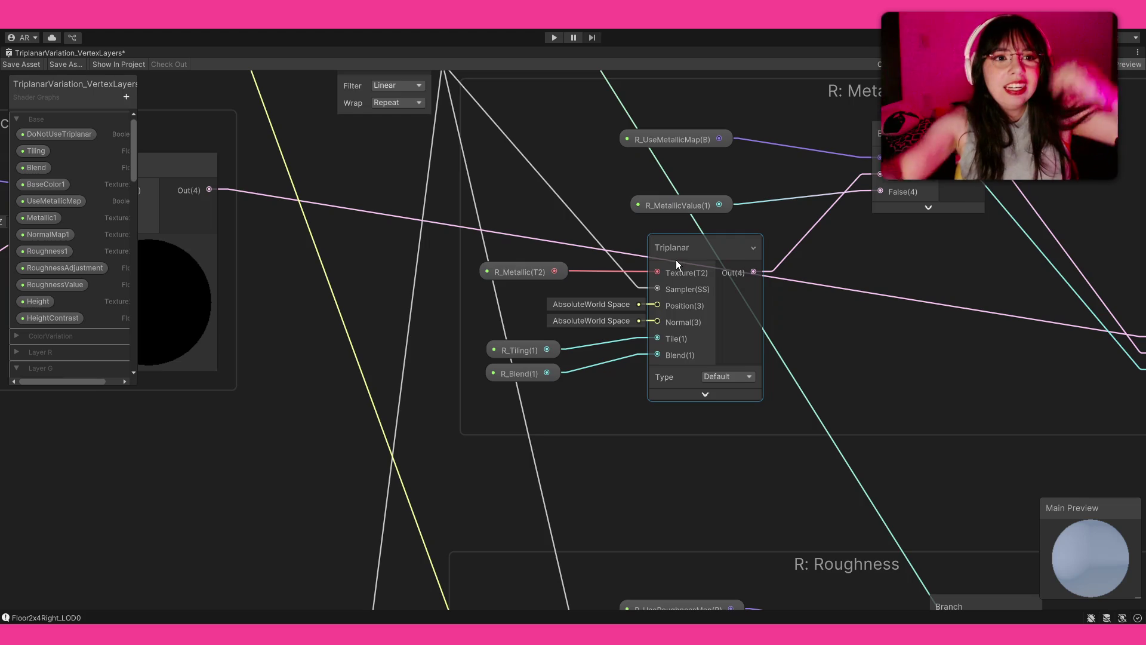
scroll(667, 270, "down", 3)
mouse_move(683, 245)
left_mouse_down()
mouse_move(590, 258)
mouse_move(558, 195)
left_mouse_up()
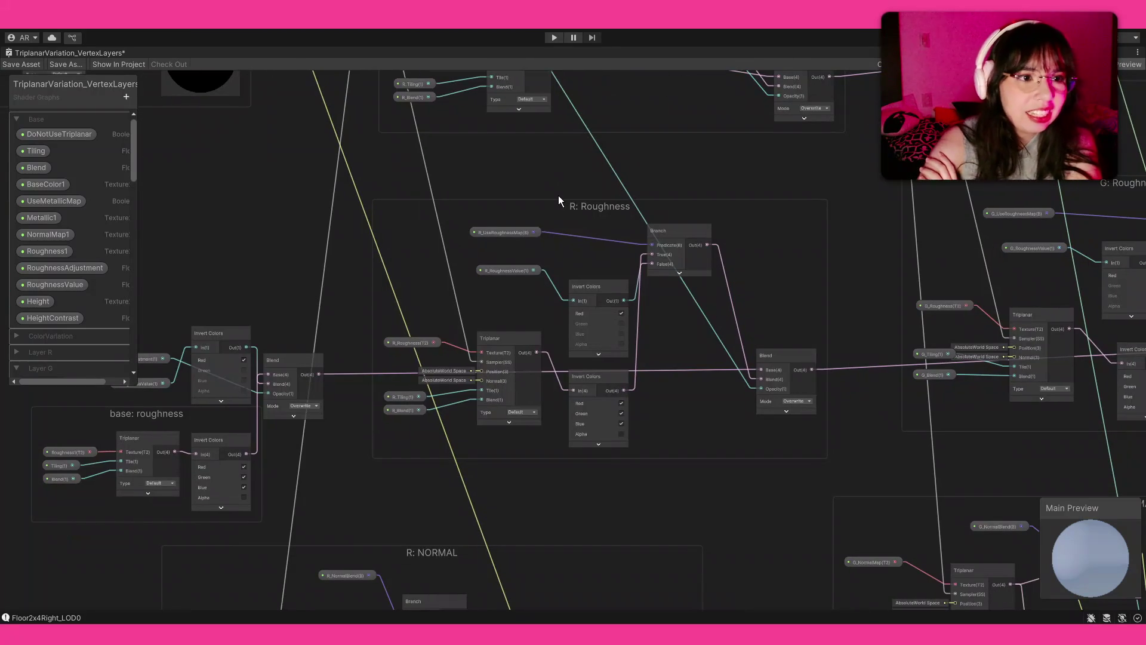
Zoom and pan past the G: Roughness nodes to the R: Base Color Triplanar node
scroll(496, 269, "up", 2)
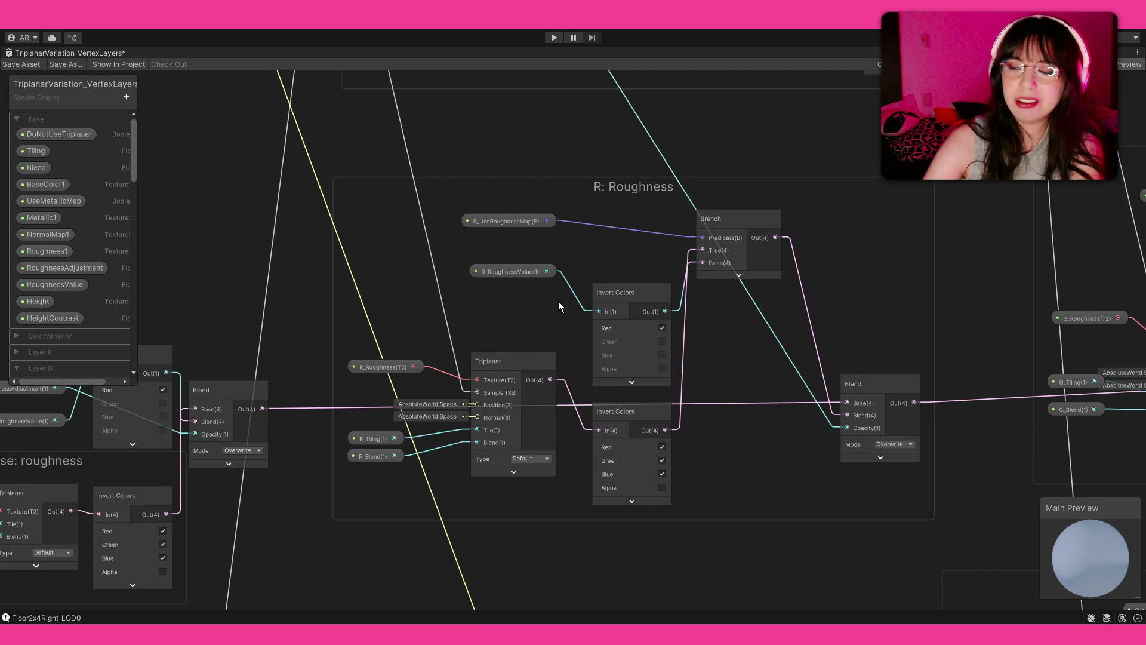
scroll(560, 301, "down", 6)
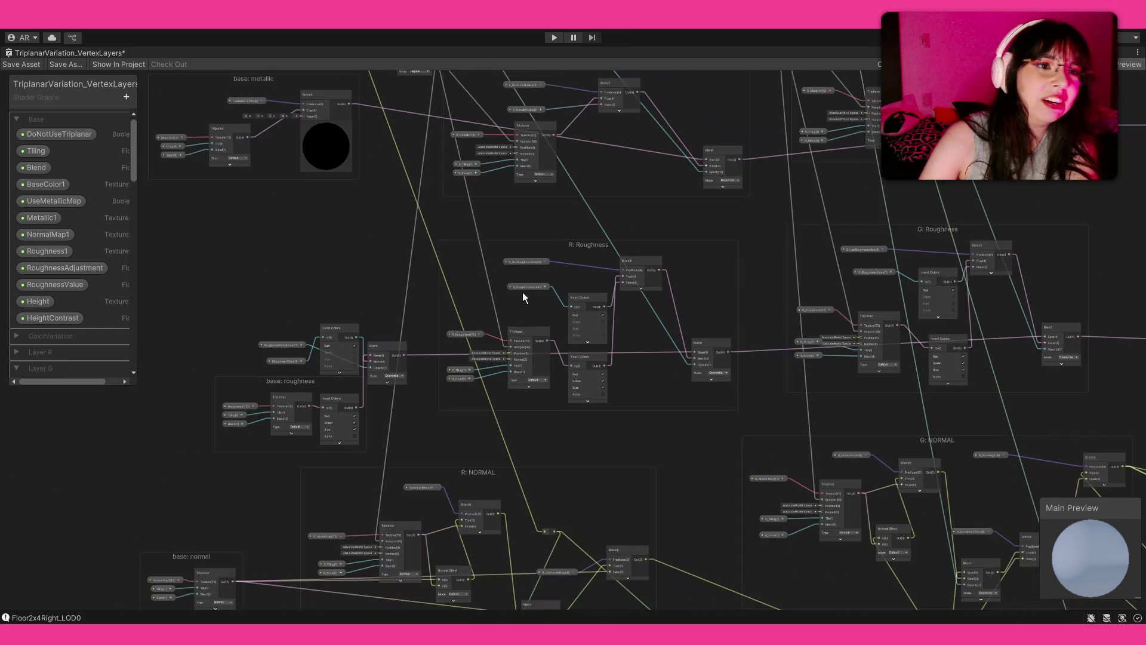
scroll(656, 285, "up", 2)
left_click_drag(657, 285, 532, 282)
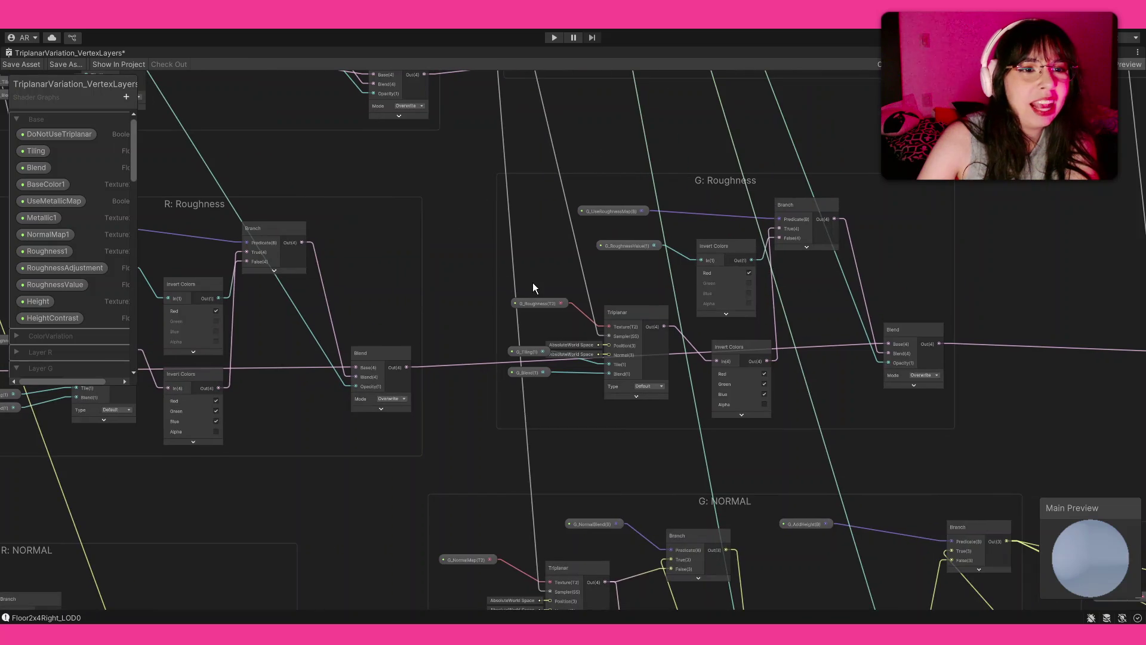
scroll(596, 350, "up", 3)
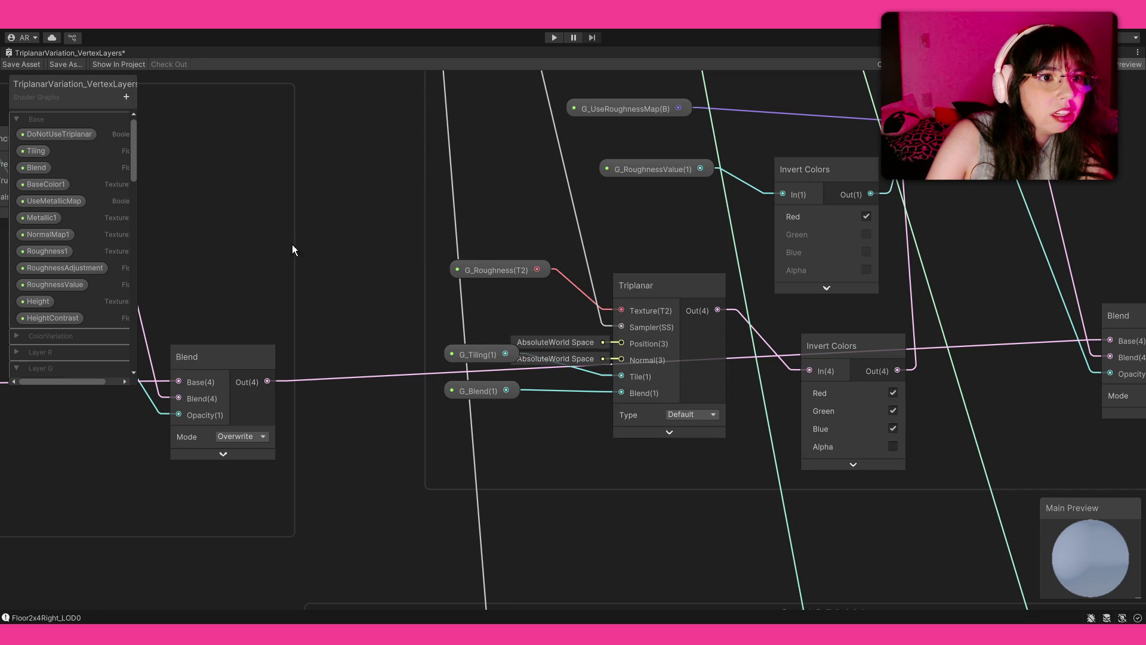
scroll(298, 247, "down", 3)
scroll(213, 206, "down", 3)
scroll(500, 318, "up", 8)
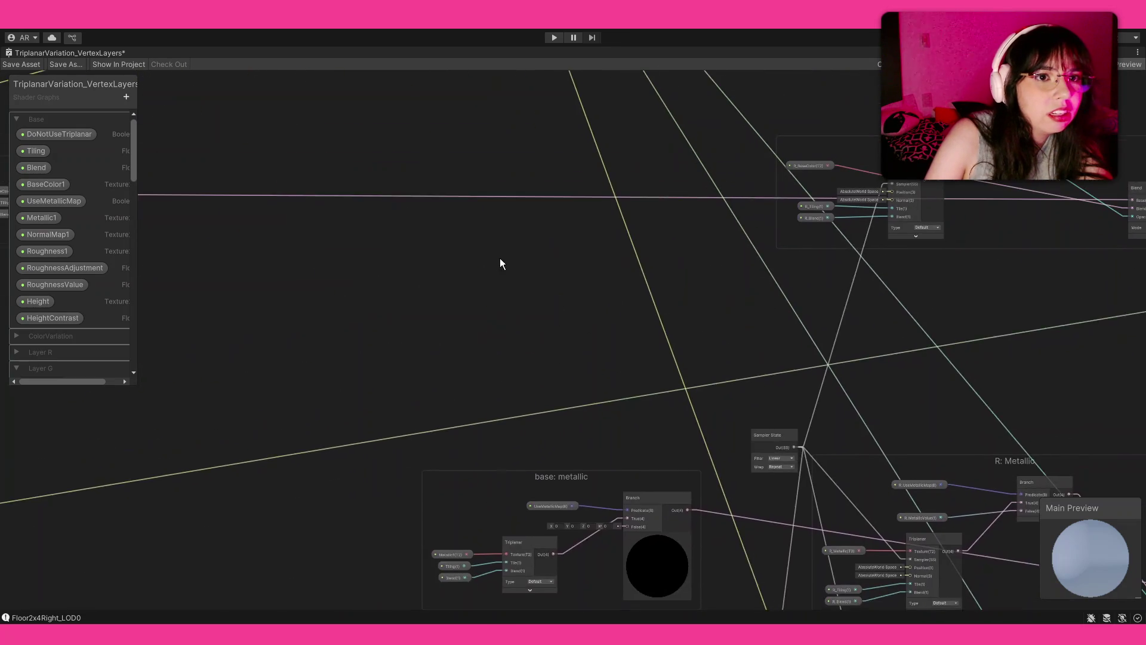
scroll(425, 323, "up", 8)
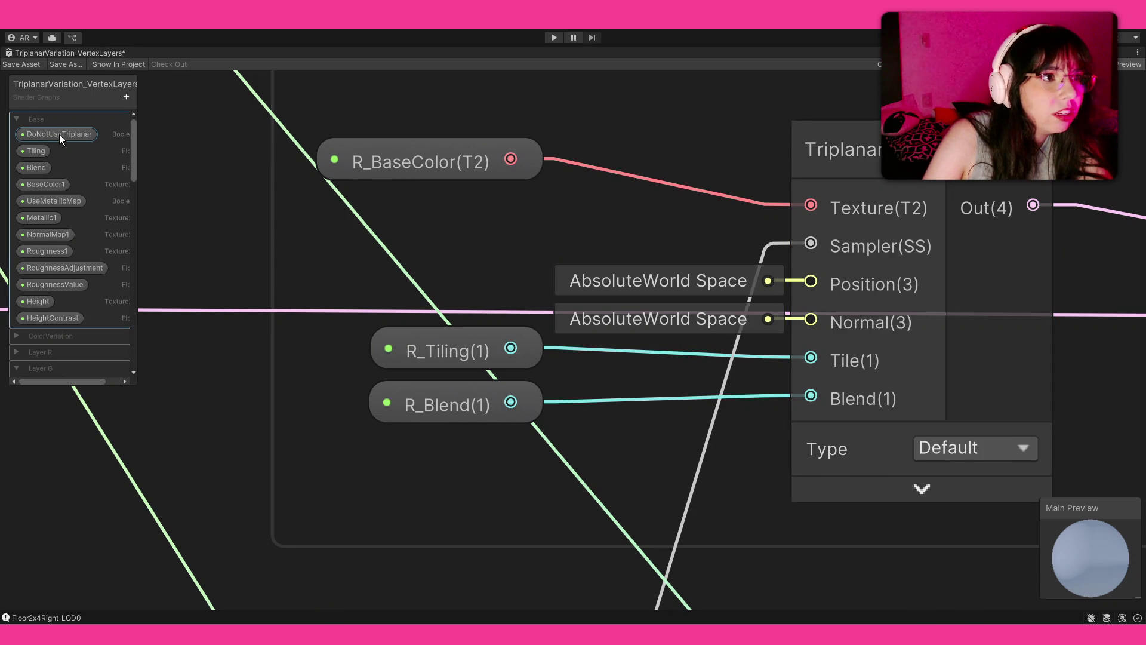
Delete the DoNotUseTriplanar property and add an Enum keyword with entries A, B and C
left_click(74, 136)
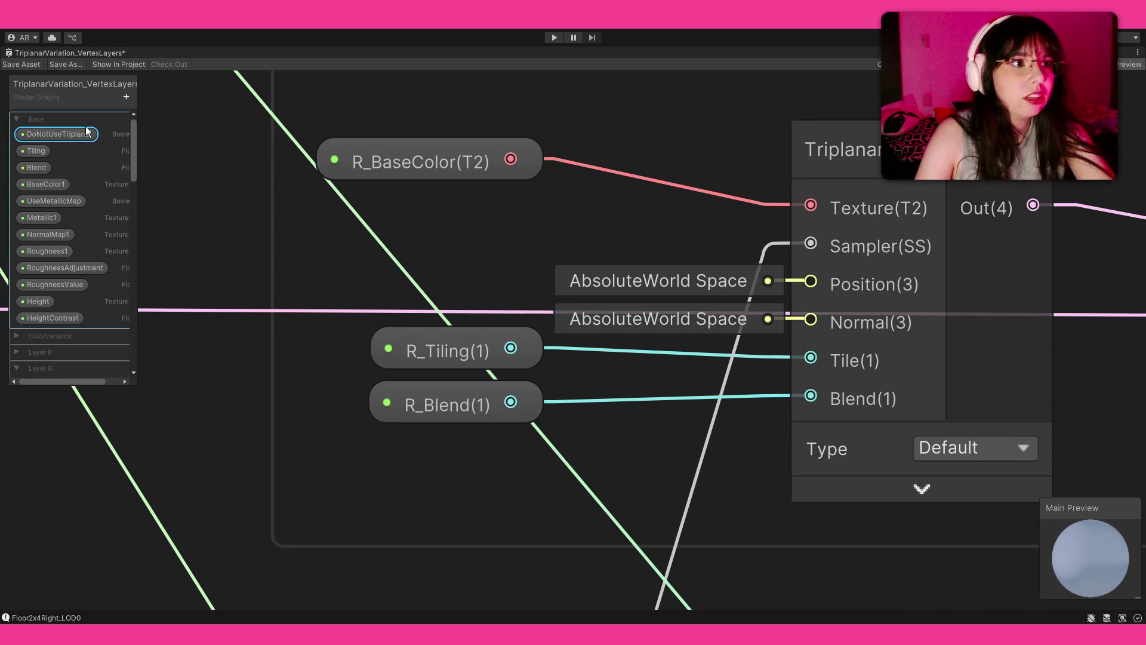
key("Delete")
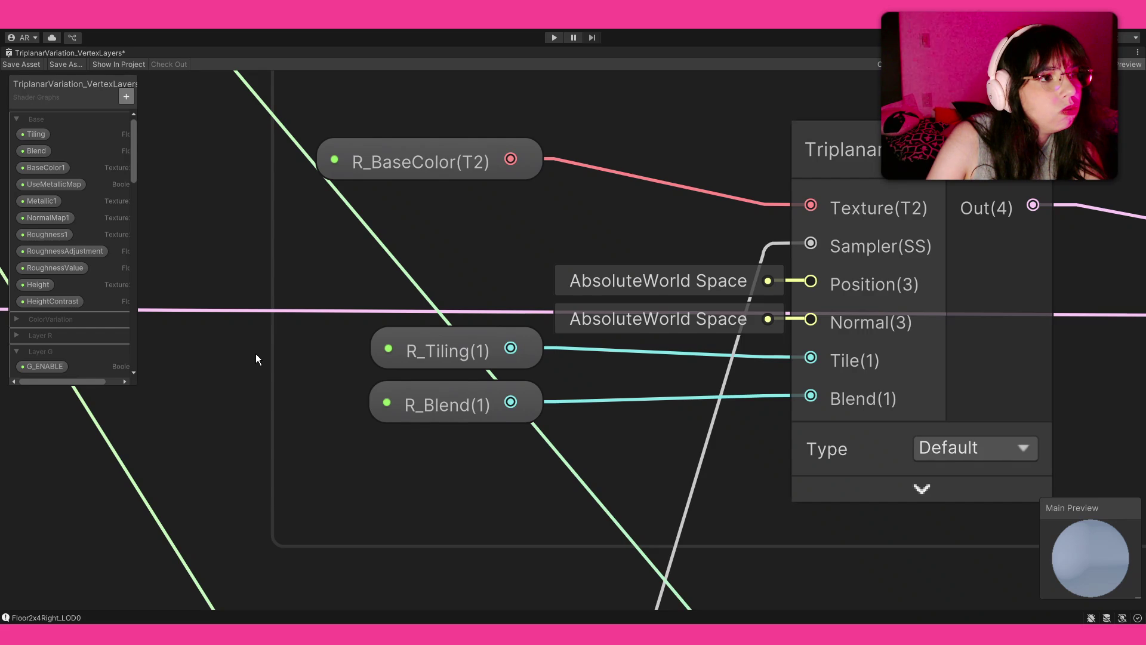
left_click(700, 281)
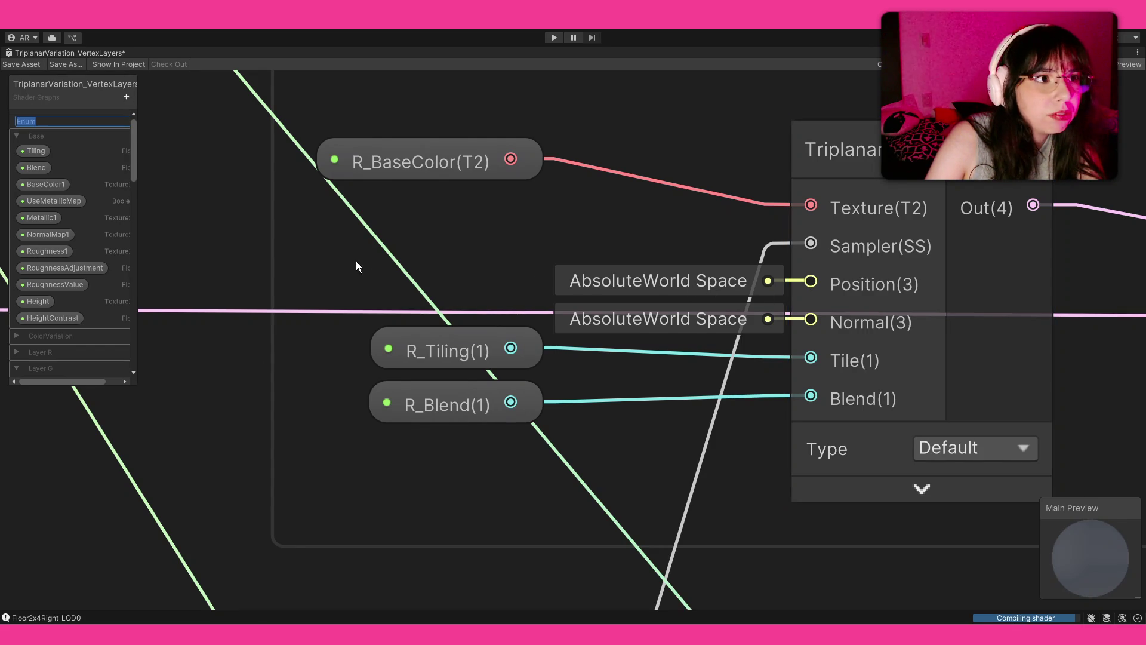
key("Return")
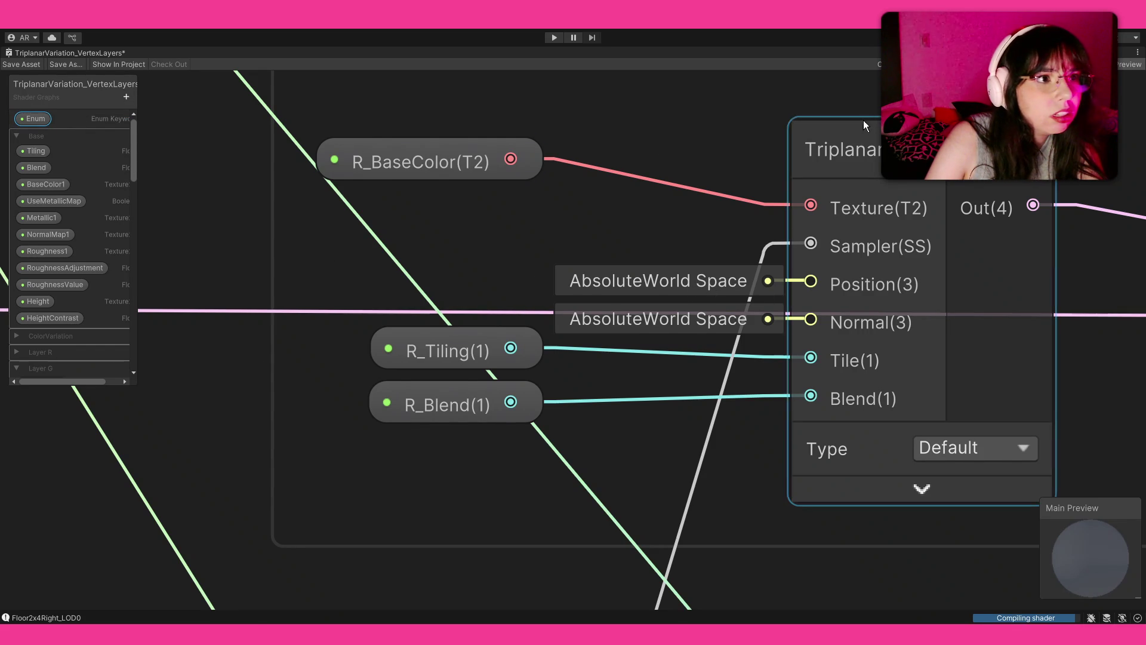
left_click(1086, 64)
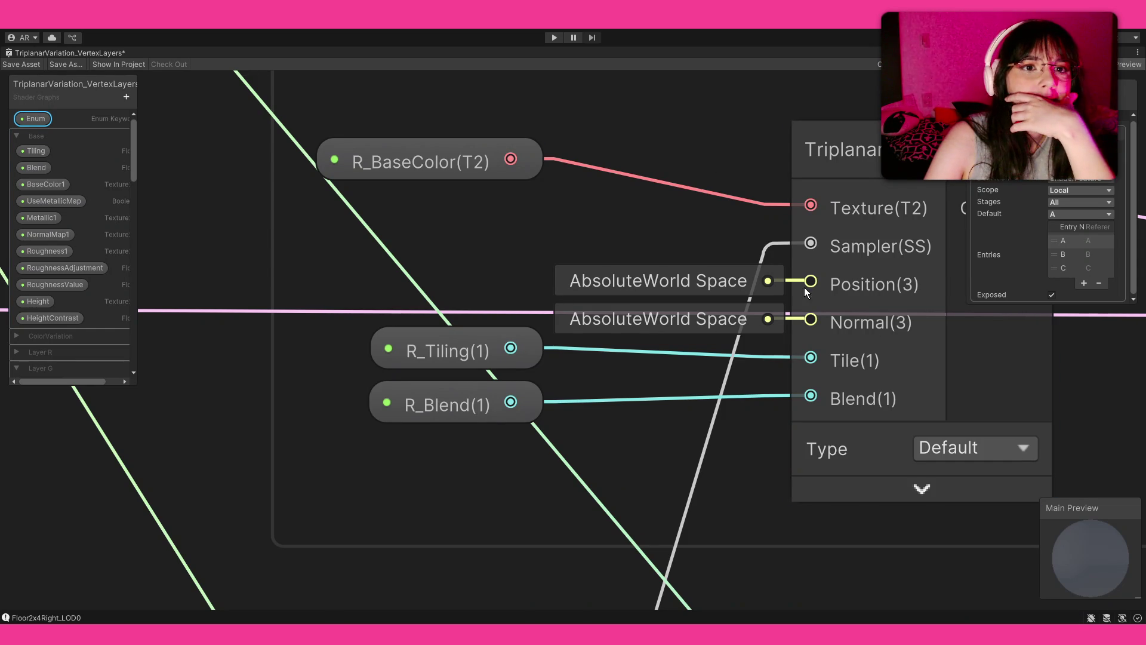
left_click(842, 284)
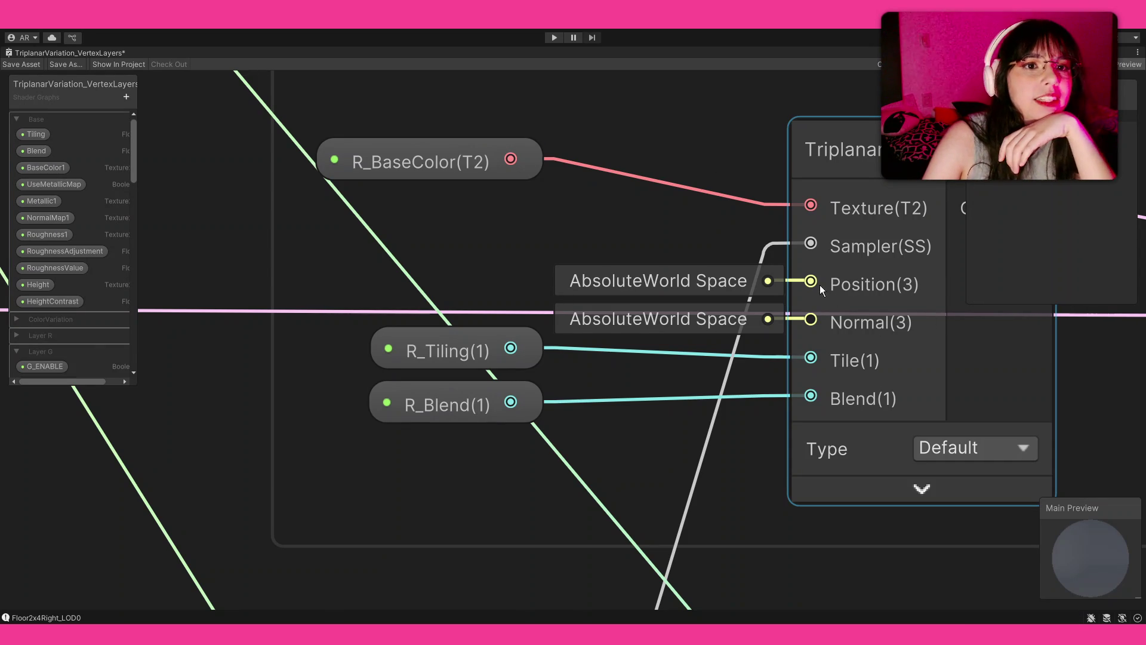
Place a World-space Position node with collapsed preview just left of the R: Base Color group
left_click(504, 283)
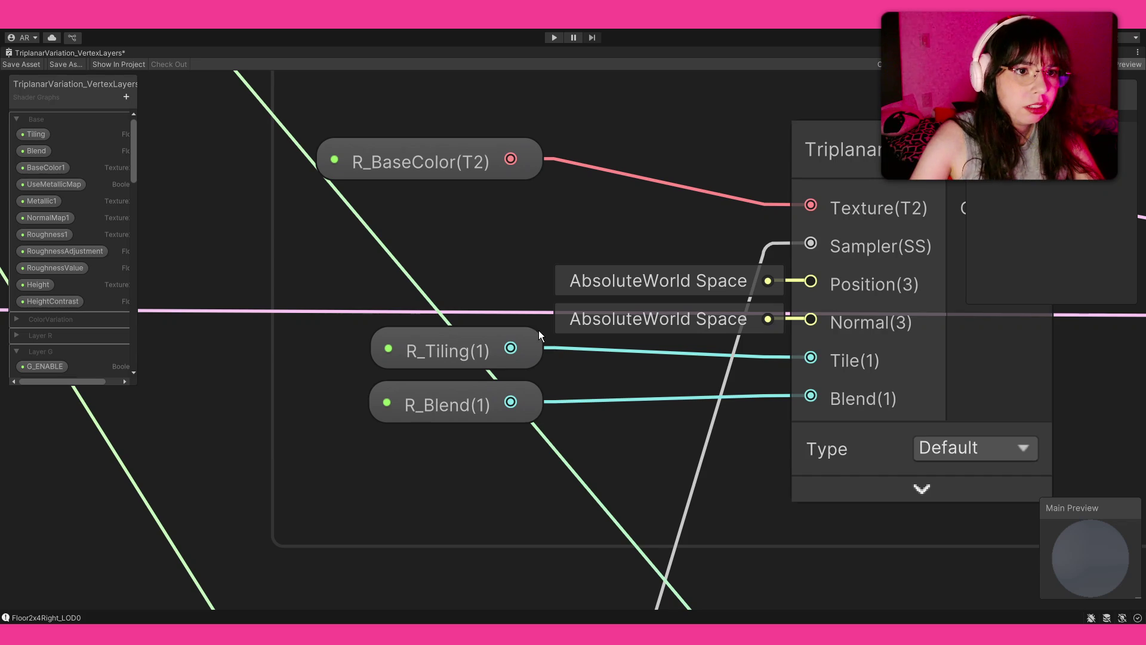
key("ctrl+z")
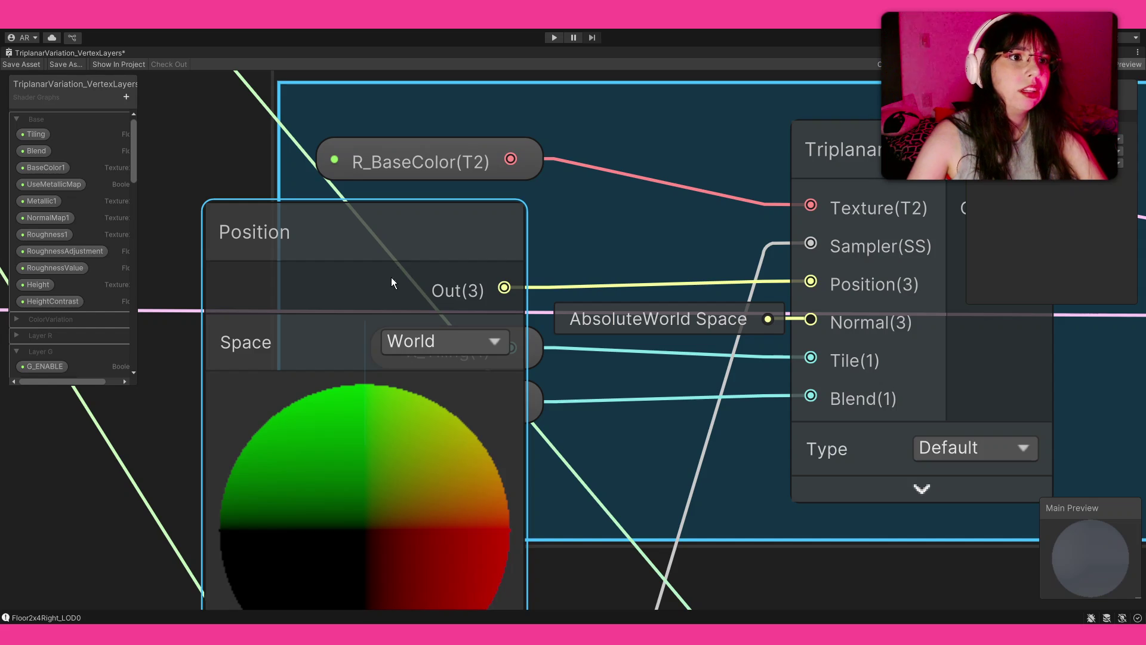
key("Delete")
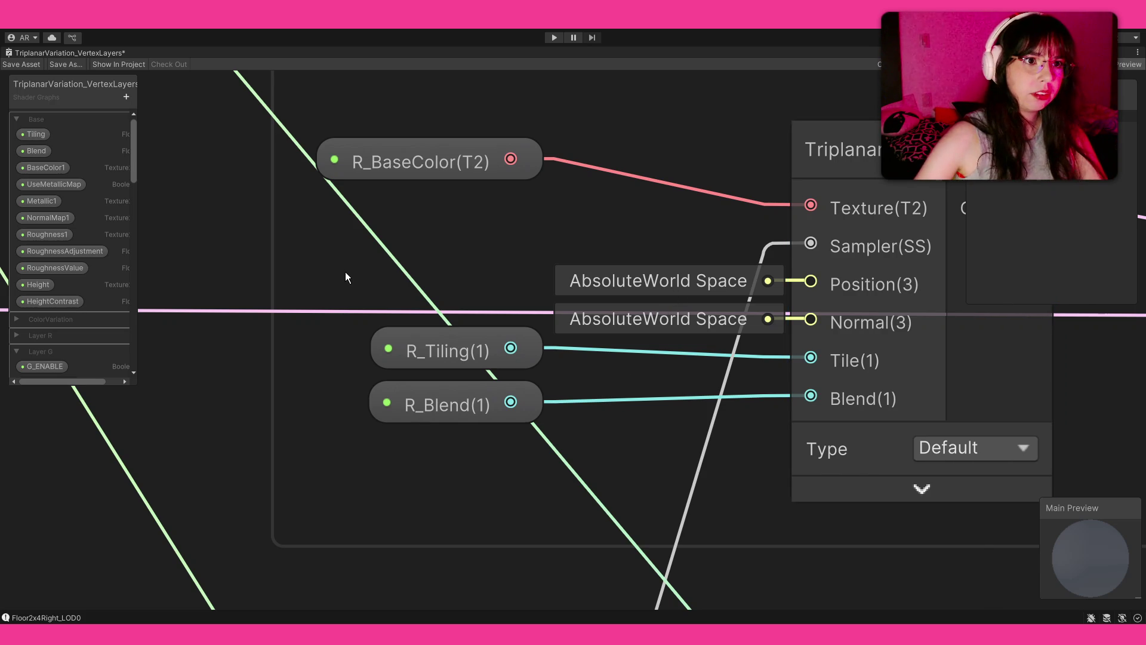
key("ctrl+v")
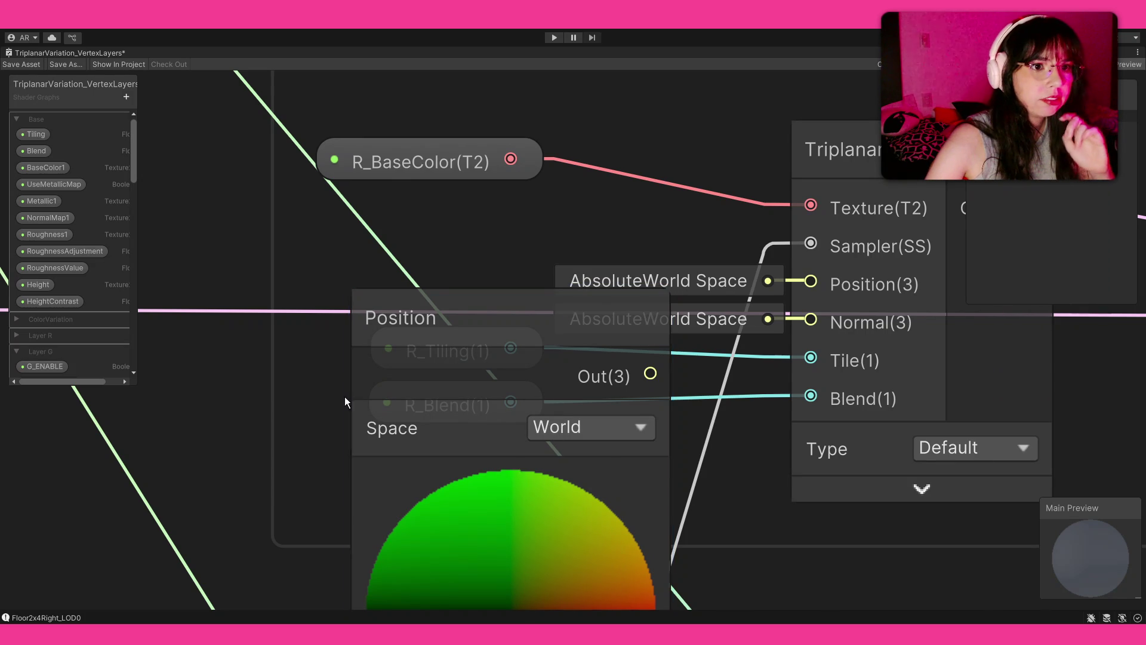
left_click(508, 471)
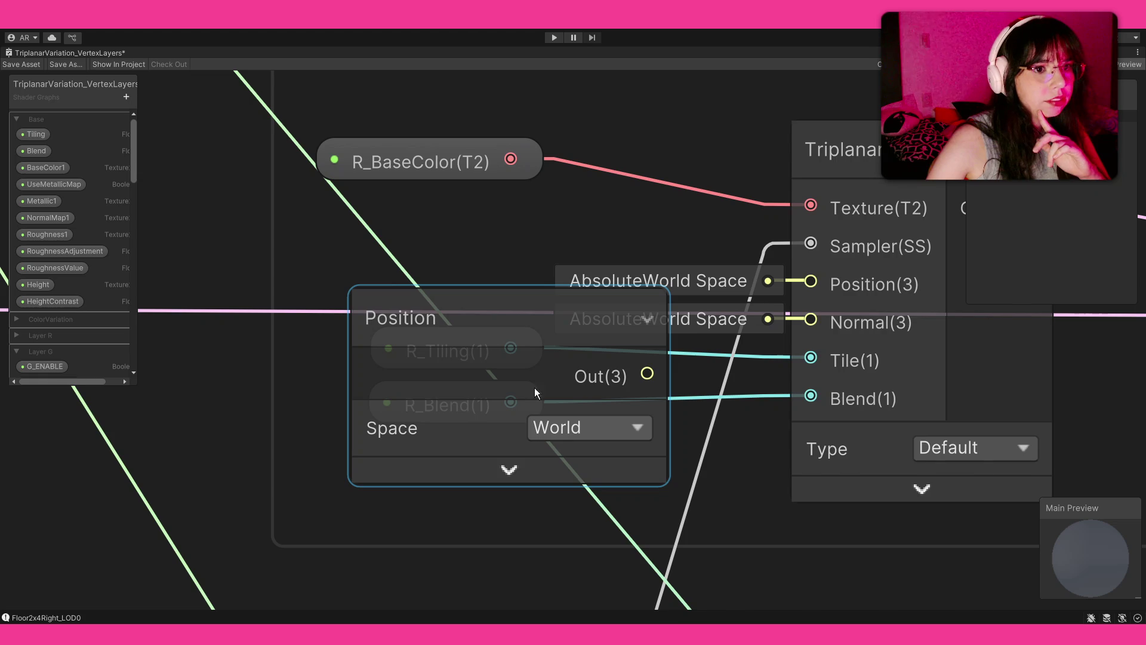
scroll(517, 324, "down", 4)
left_click_drag(457, 321, 197, 287)
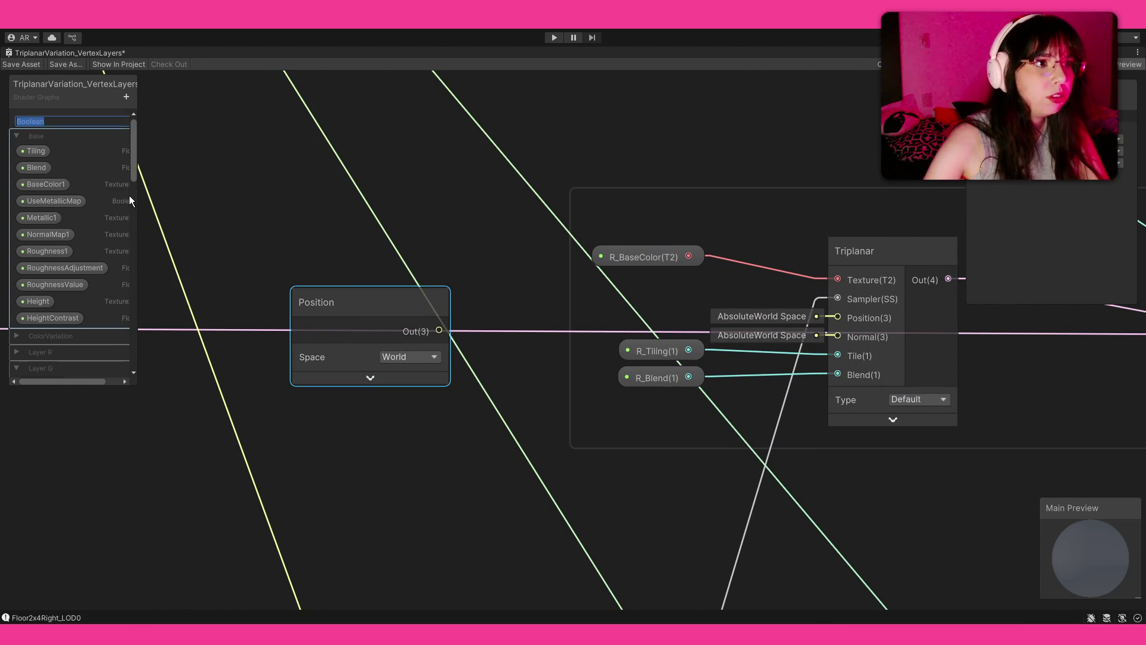
Name the new Boolean UseObjectSpace and file it at the top of the Base category
type("UseObj")
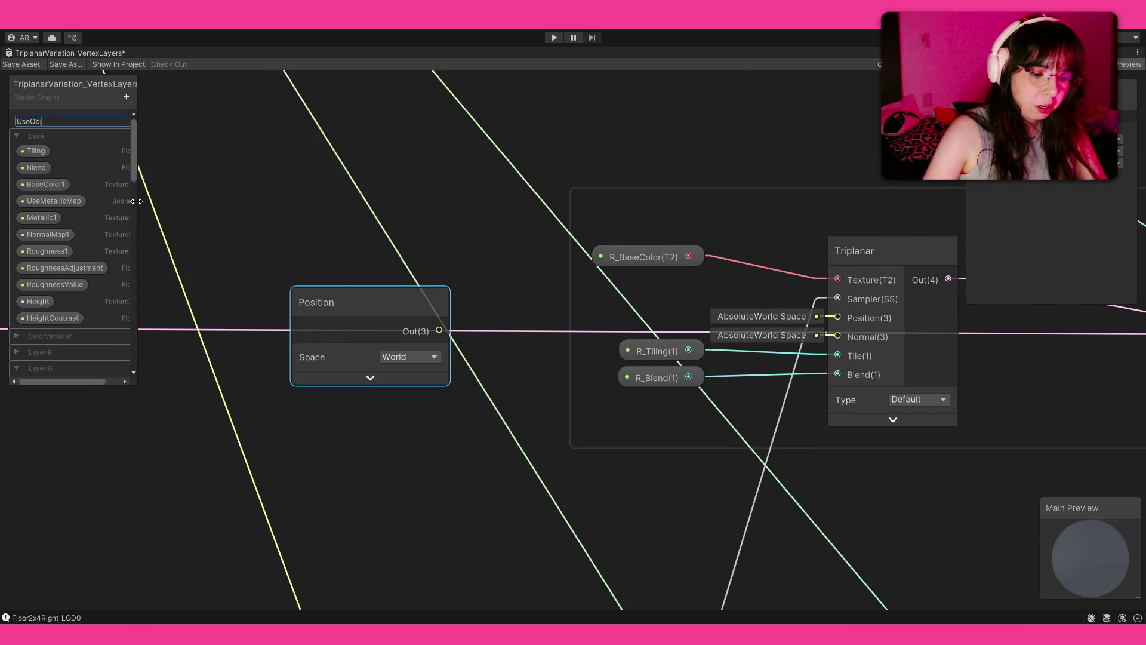
type("ectSpace")
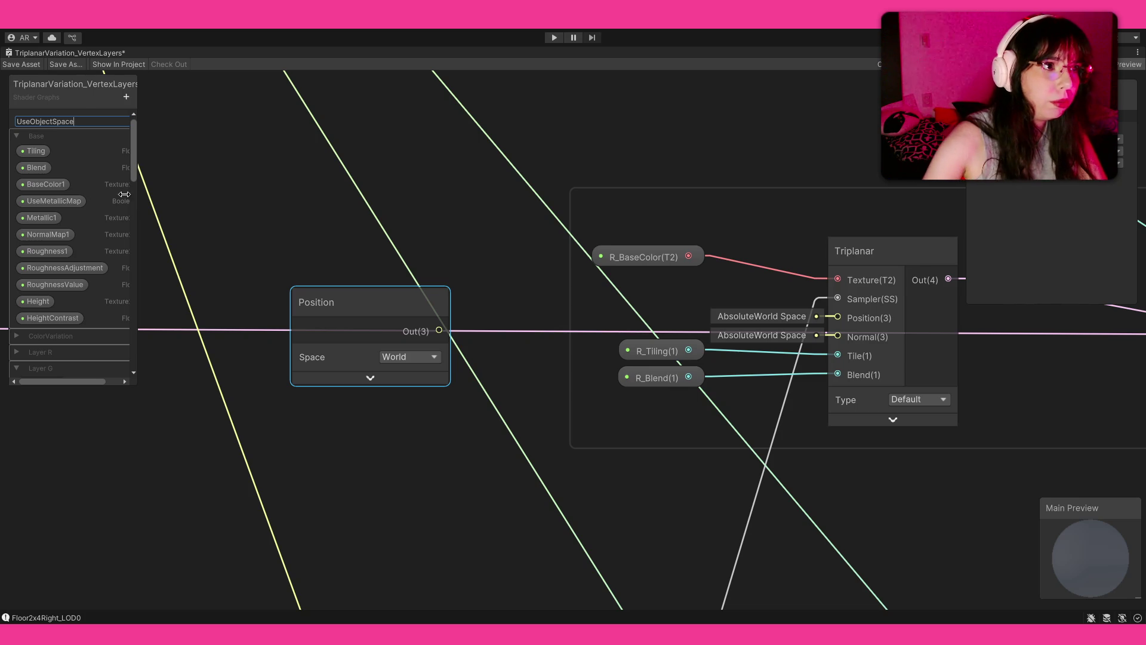
left_click(84, 151)
left_click(70, 119)
mouse_move(72, 152)
left_mouse_down()
mouse_move(259, 203)
mouse_move(163, 216)
mouse_move(163, 205)
left_mouse_up()
Drive a Branch node with UseObjectSpace, fed by two Position nodes on True and False
left_click_drag(249, 207, 337, 197)
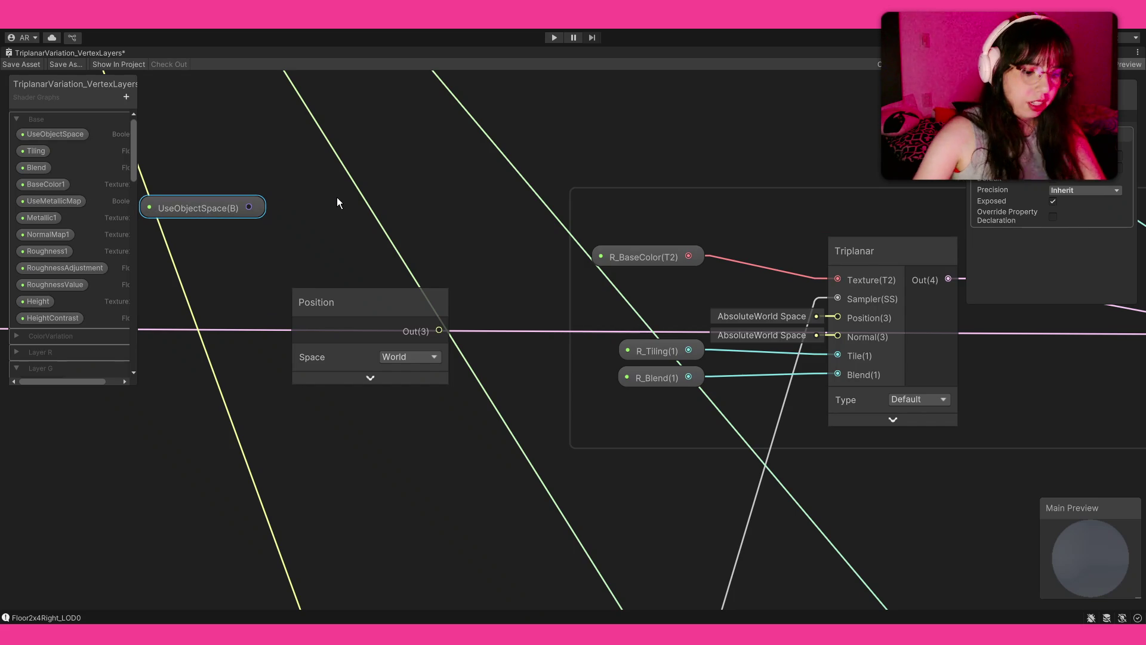
key("Return")
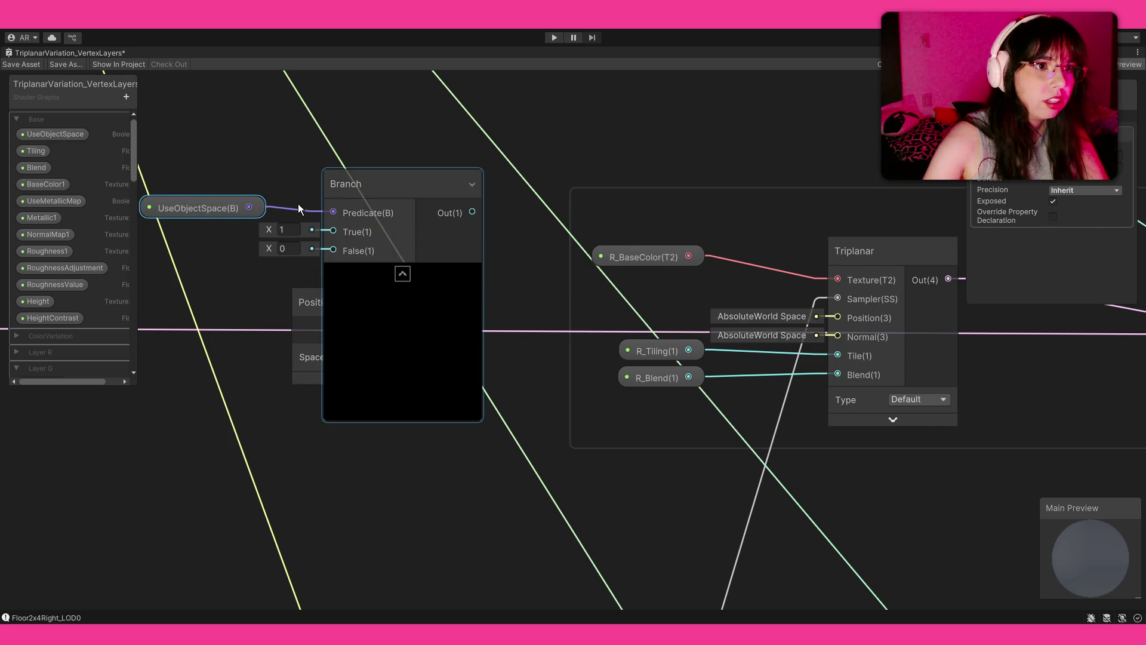
left_click(403, 273)
mouse_move(409, 309)
left_mouse_down()
mouse_move(361, 324)
mouse_move(224, 299)
mouse_move(165, 265)
left_mouse_up()
key("ctrl+d")
left_click_drag(268, 292, 334, 250)
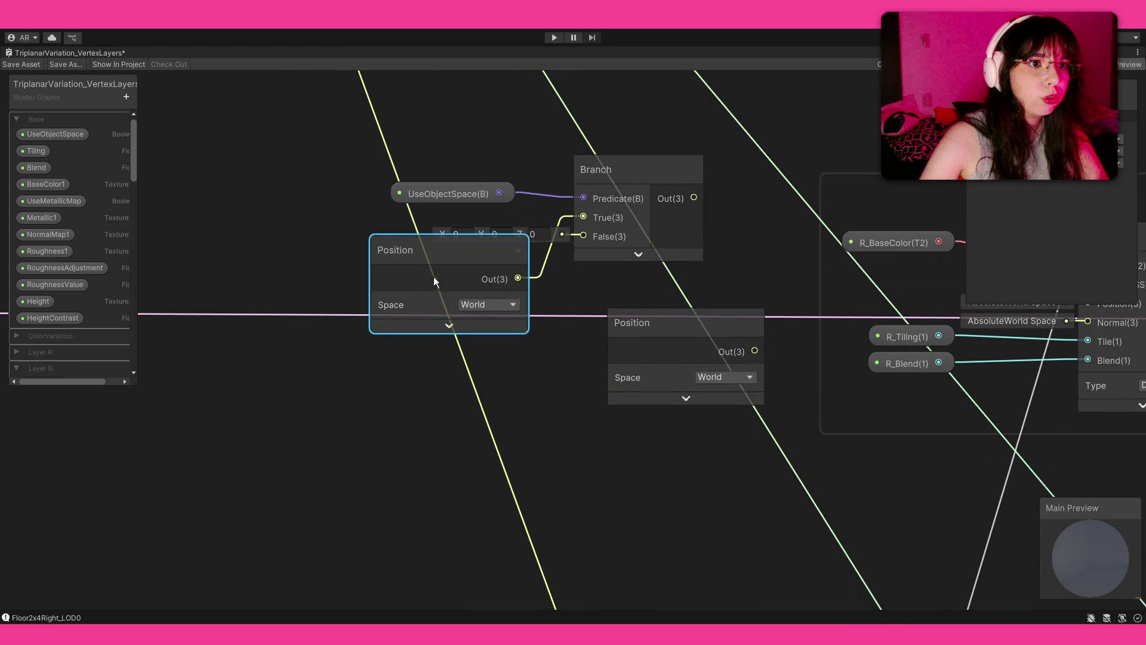
left_click_drag(439, 277, 374, 268)
left_click_drag(456, 273, 604, 239)
mouse_move(687, 340)
left_mouse_down()
mouse_move(391, 385)
mouse_move(585, 237)
left_mouse_up()
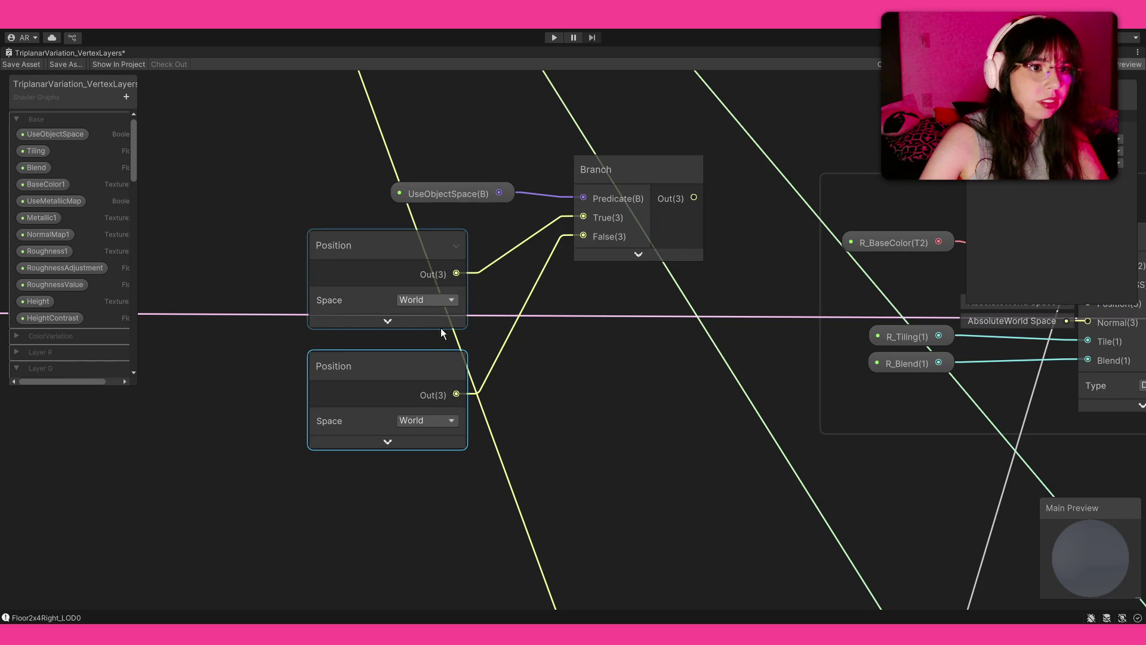
Set the upper Position node to Object space and group the switch nodes together
left_click(427, 300)
left_click(418, 320)
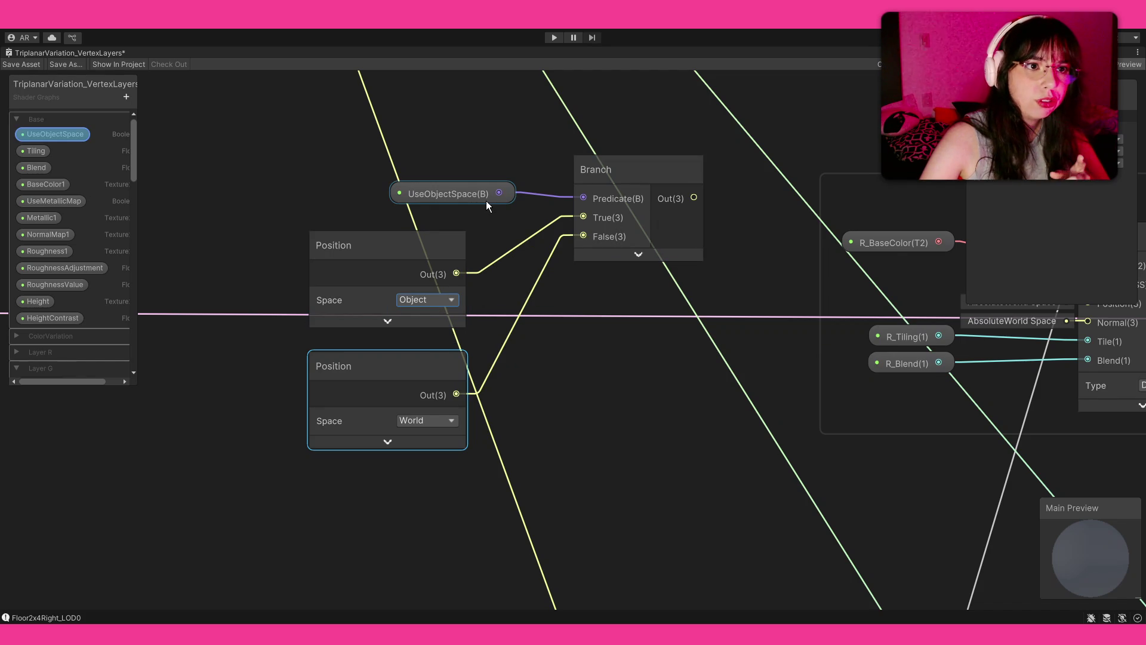
left_click_drag(326, 168, 630, 439)
scroll(572, 387, "down", 3)
scroll(573, 387, "down", 2)
key("f")
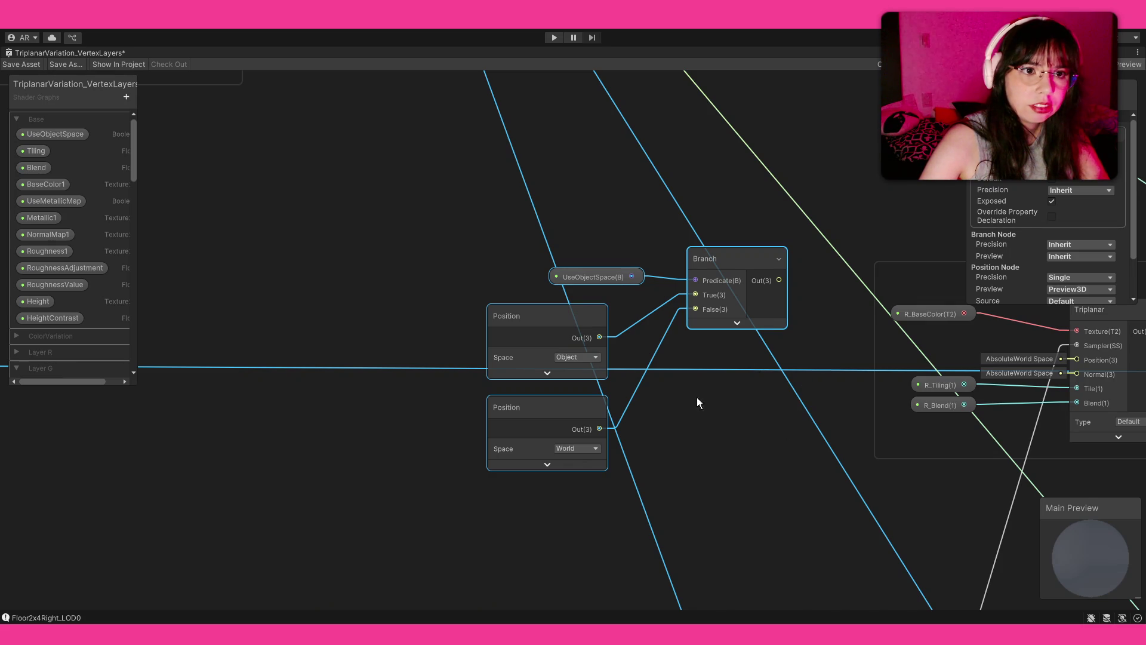
key("ctrl+g")
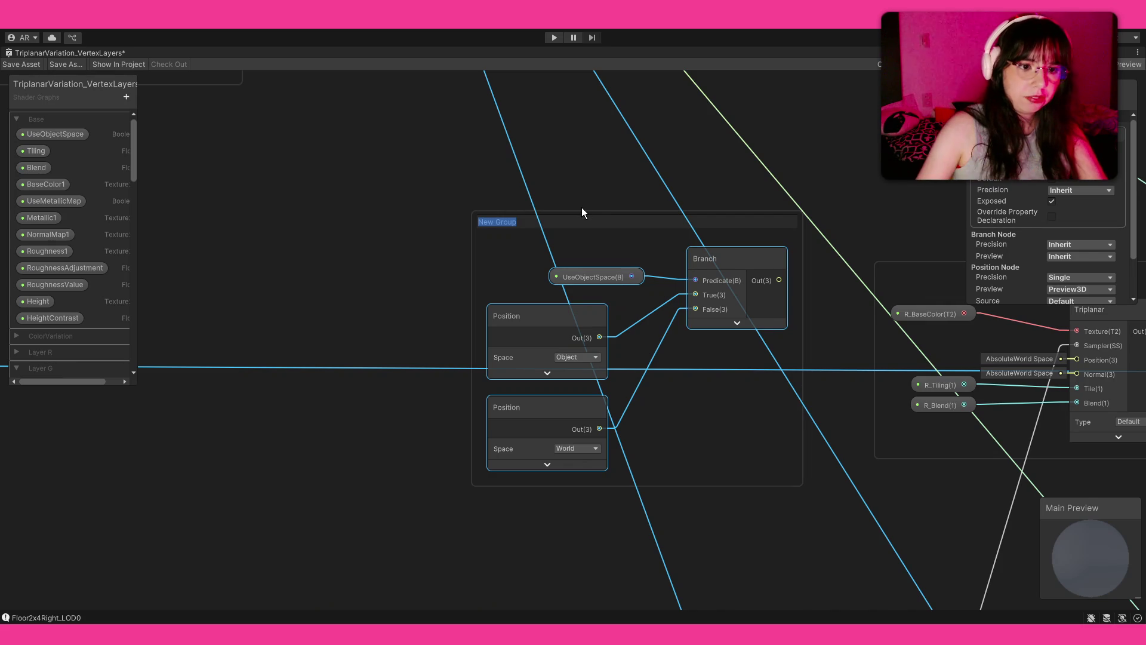
Name the group UseObjectSpace and place it left of the R: Base Color group
type("Use")
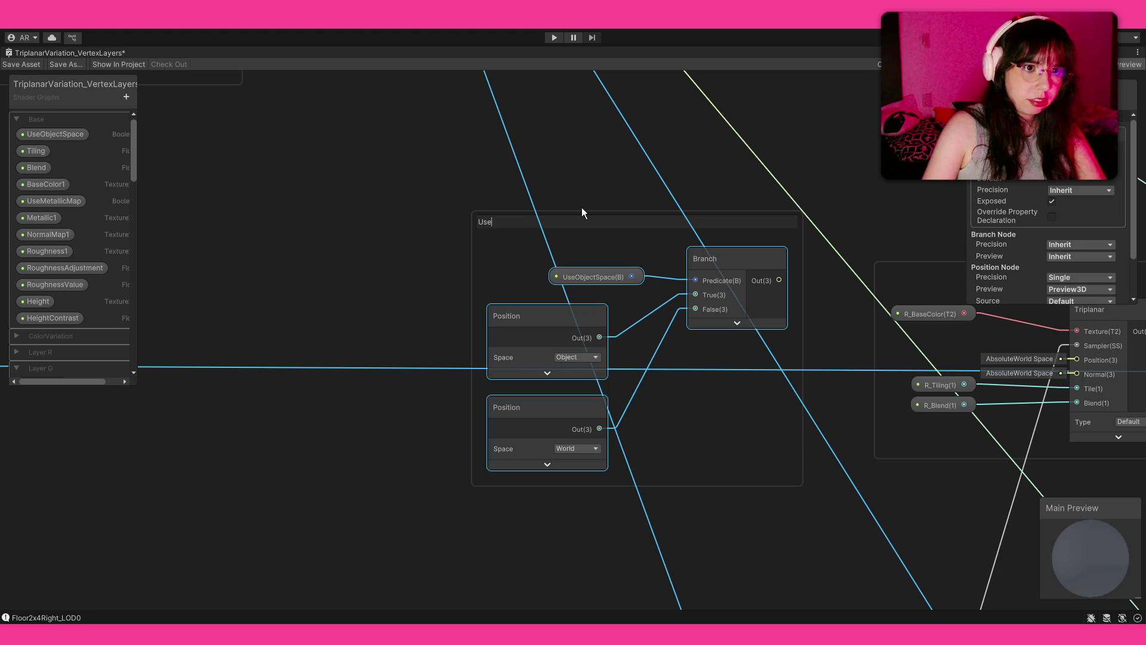
type("ObjectSpace")
key("Return")
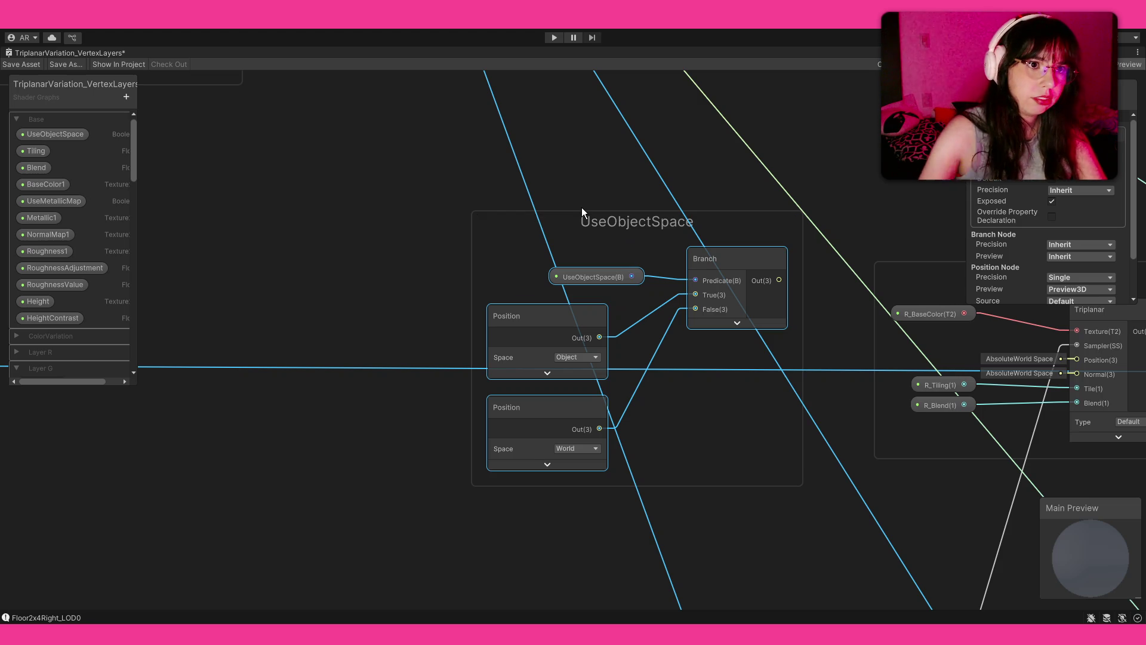
scroll(579, 209, "down", 4)
mouse_move(546, 228)
left_mouse_down()
mouse_move(386, 236)
mouse_move(296, 224)
mouse_move(616, 339)
mouse_move(201, 315)
mouse_move(433, 296)
left_mouse_up()
scroll(571, 334, "up", 5)
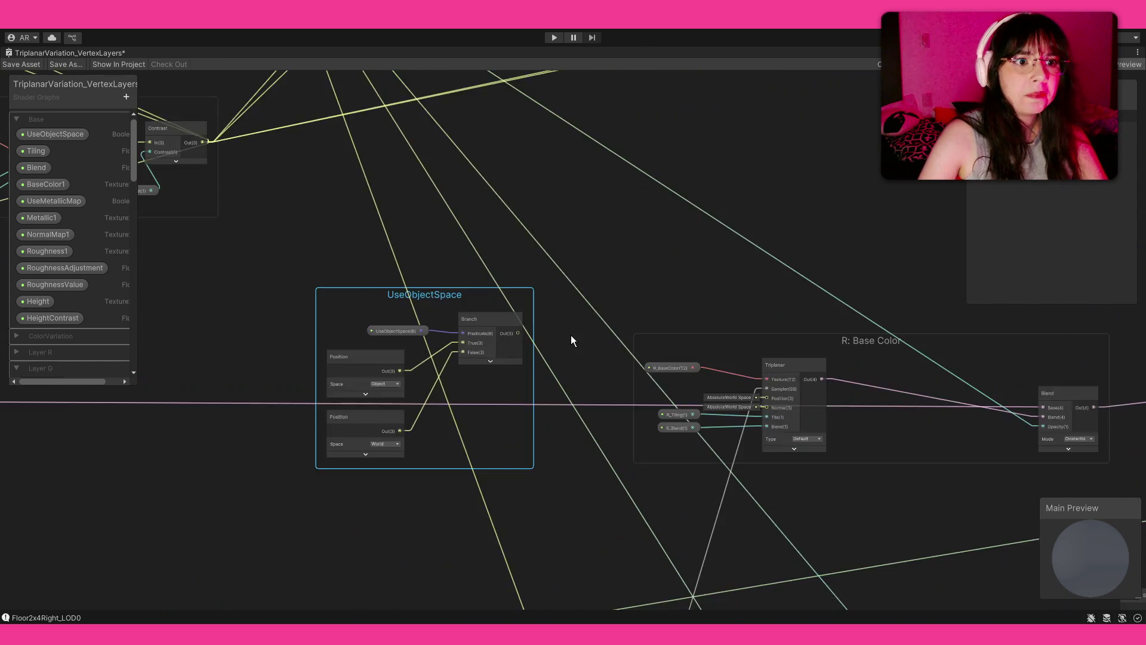
Wire the Branch output into the R and G Triplanar Position and Normal inputs via a reroute point
left_click_drag(832, 421, 869, 430)
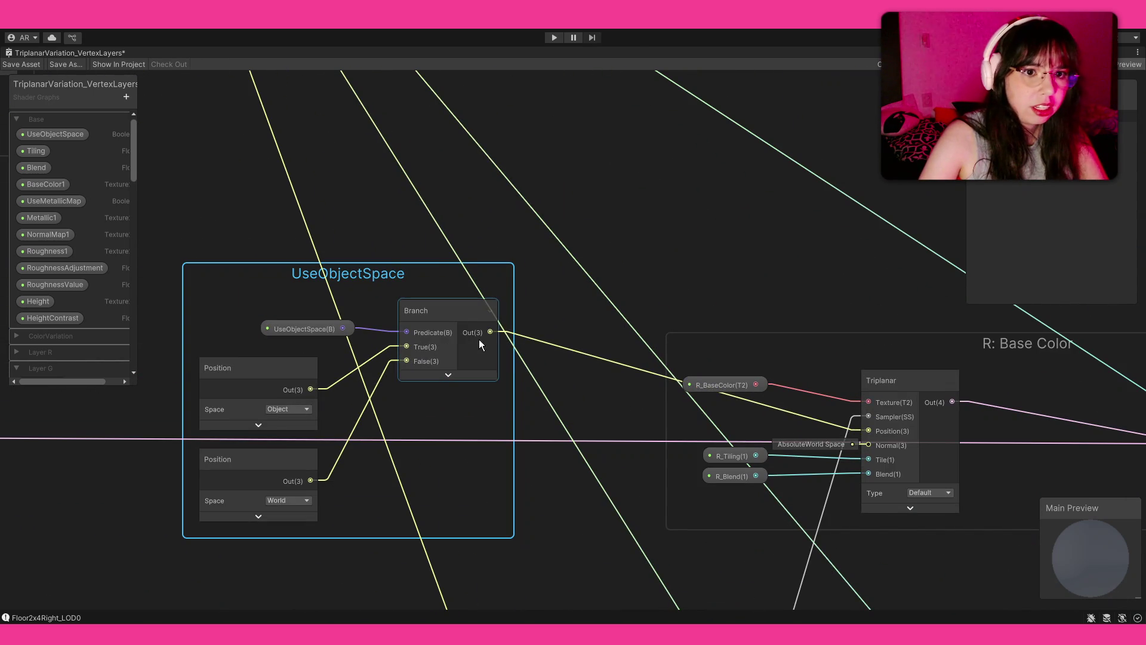
mouse_move(491, 332)
left_mouse_down()
mouse_move(789, 443)
mouse_move(871, 449)
left_mouse_up()
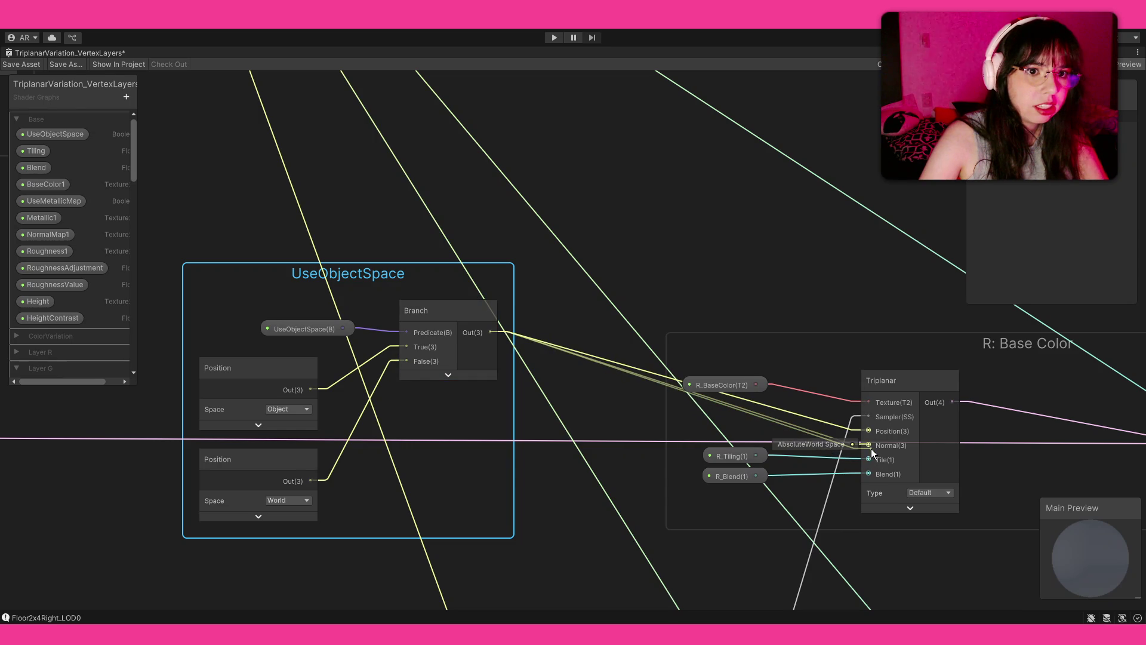
mouse_move(491, 332)
left_mouse_down()
mouse_move(1132, 401)
mouse_move(920, 384)
mouse_move(1005, 402)
mouse_move(1143, 406)
mouse_move(979, 457)
left_mouse_up()
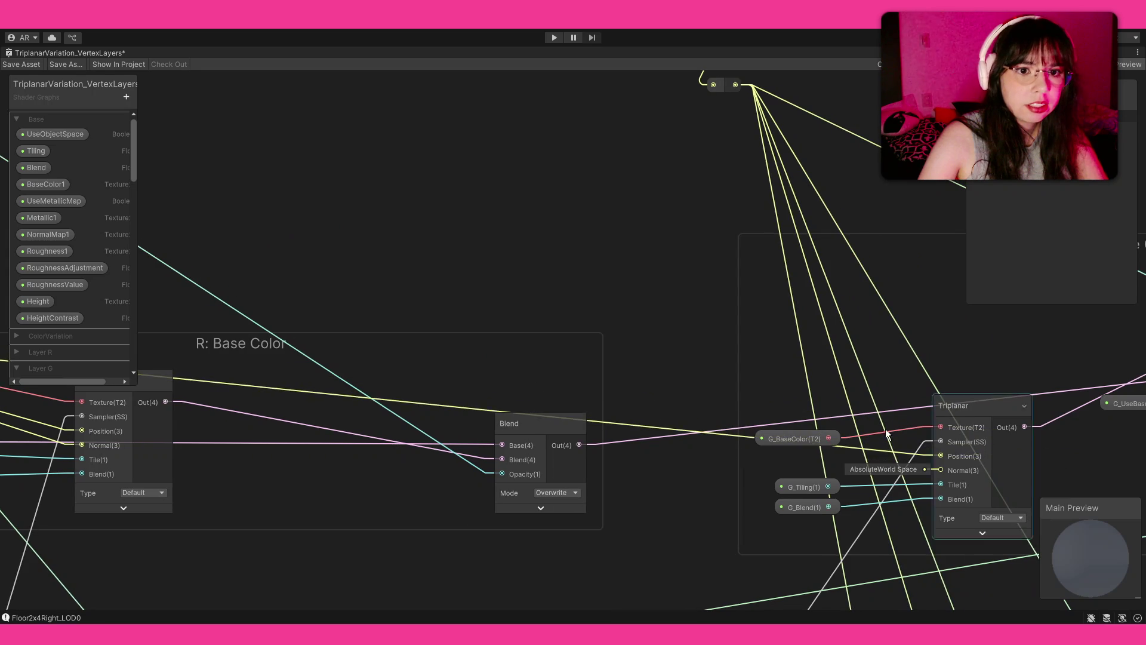
scroll(646, 271, "down", 3)
left_click_drag(560, 258, 653, 225)
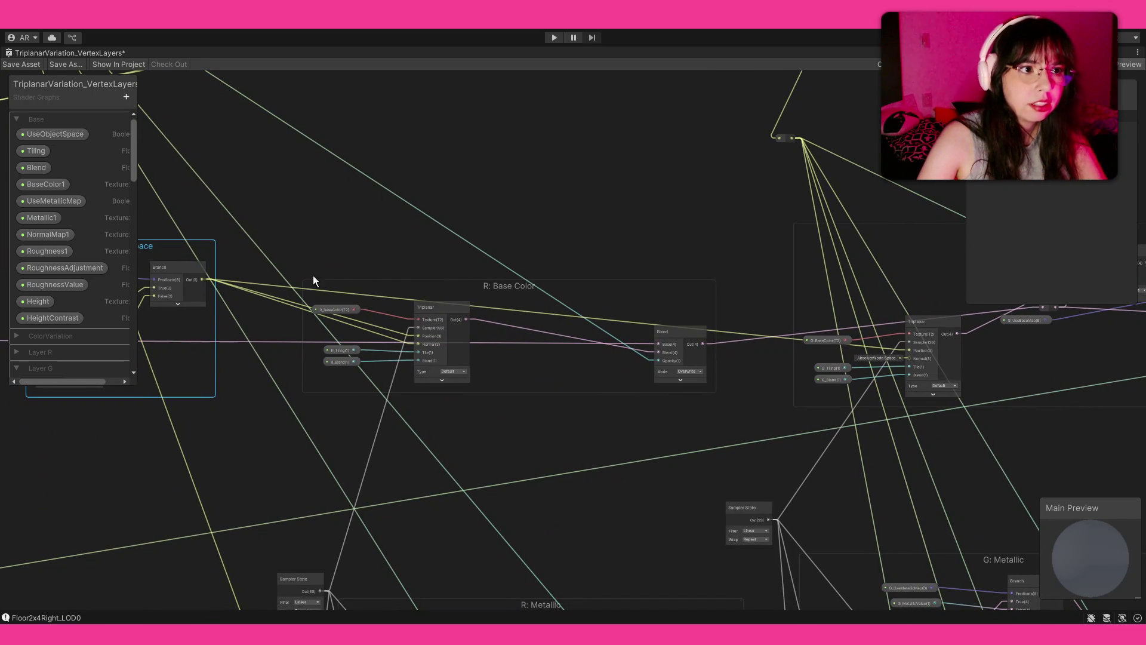
double_click(241, 283)
mouse_move(531, 325)
left_mouse_down()
mouse_move(933, 374)
mouse_move(921, 364)
left_mouse_up()
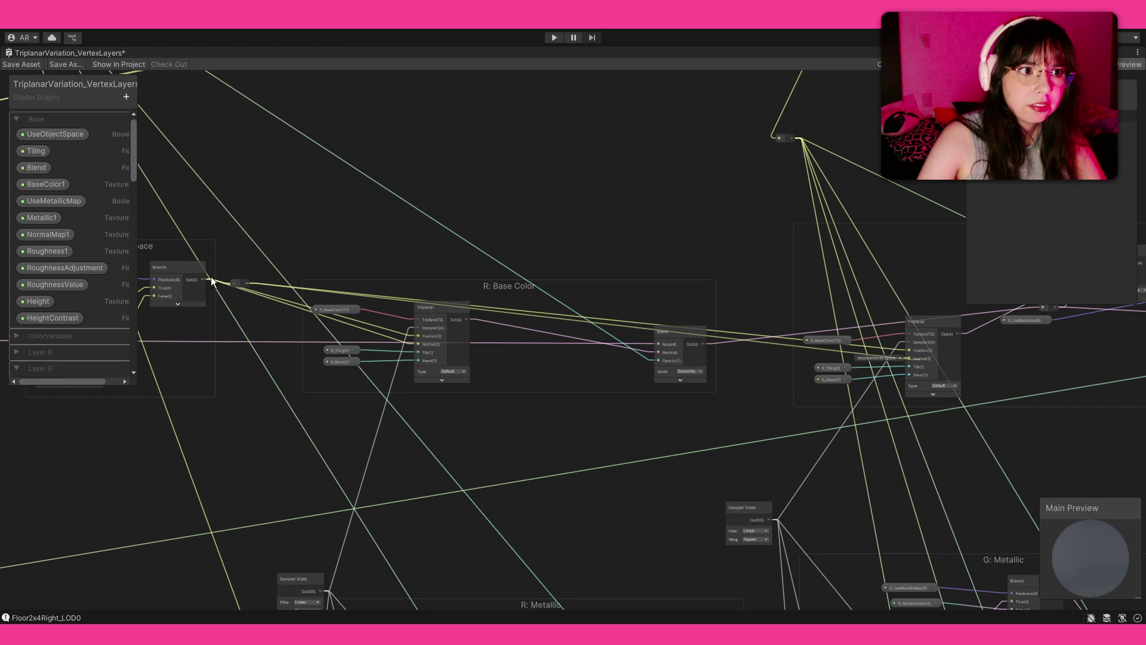
left_click_drag(241, 284, 733, 224)
mouse_move(773, 263)
left_mouse_down()
mouse_move(356, 287)
mouse_move(567, 284)
mouse_move(843, 338)
mouse_move(421, 330)
mouse_move(320, 385)
mouse_move(509, 293)
mouse_move(315, 332)
mouse_move(287, 317)
mouse_move(625, 247)
mouse_move(432, 229)
mouse_move(532, 167)
left_mouse_up()
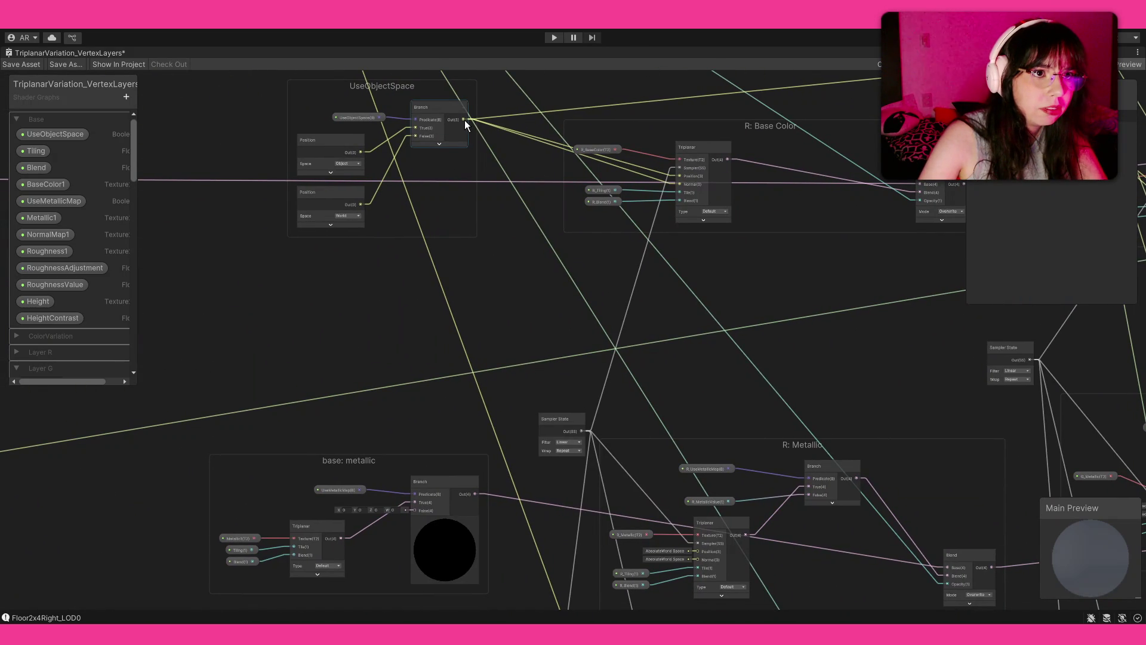
Add a reroute point and connect the Branch to the base: metallic Triplanar's Position and Normal inputs
double_click(489, 121)
mouse_move(489, 119)
left_mouse_down()
mouse_move(495, 212)
mouse_move(416, 509)
mouse_move(309, 544)
mouse_move(312, 527)
mouse_move(270, 509)
mouse_move(310, 575)
left_mouse_up()
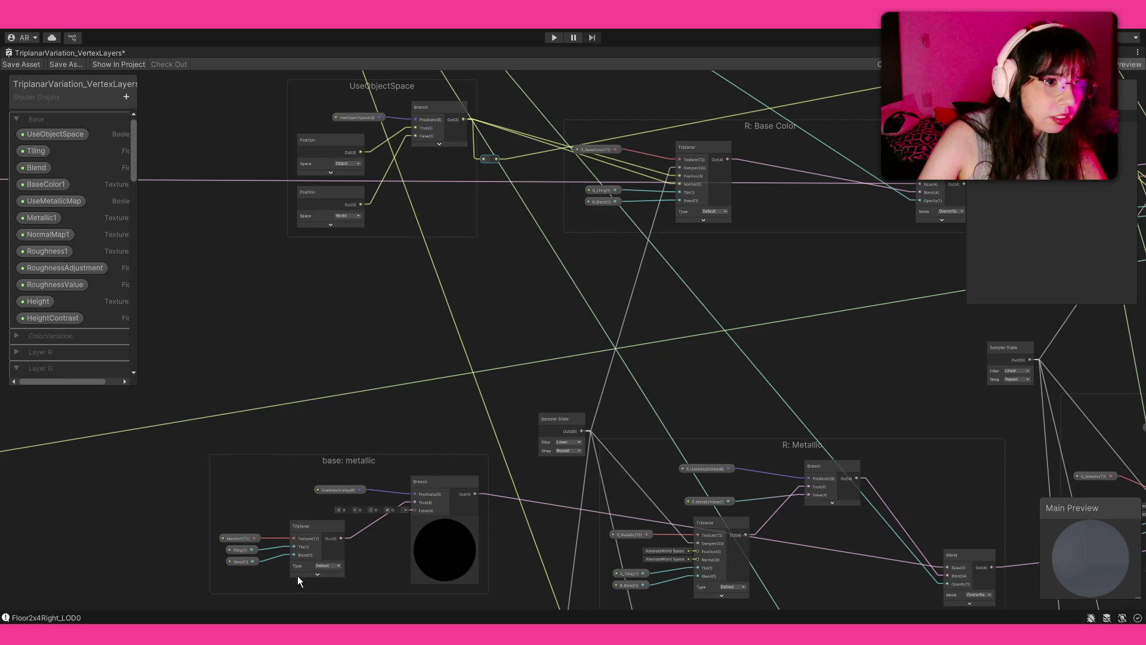
left_click(317, 575)
left_click_drag(295, 500, 360, 464)
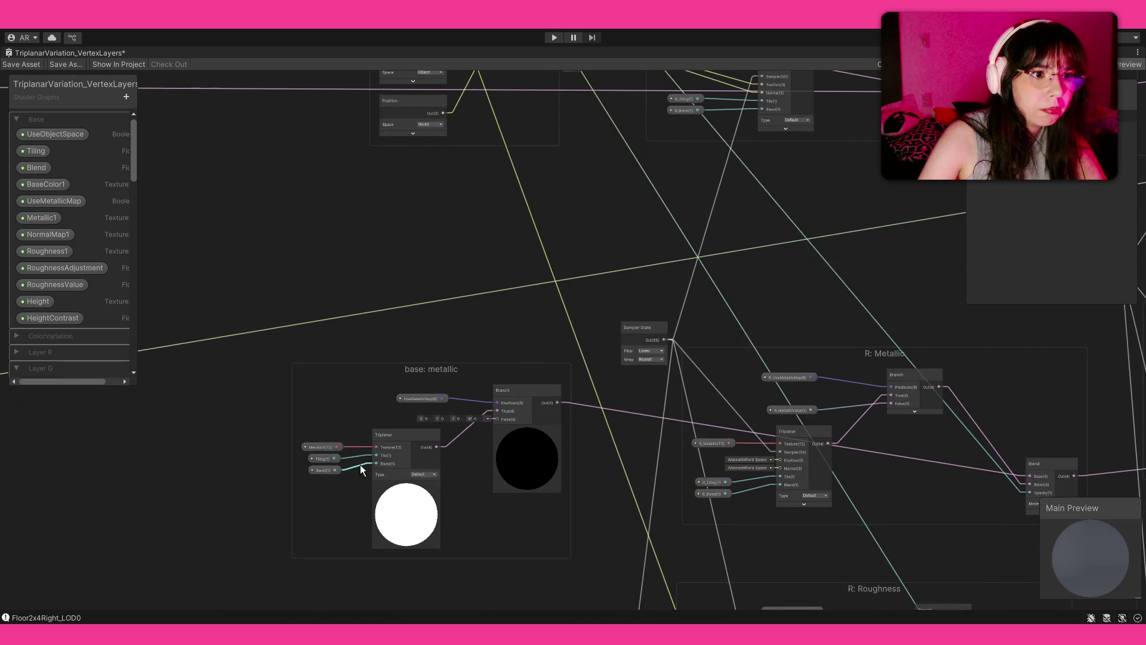
scroll(341, 489, "up", 4)
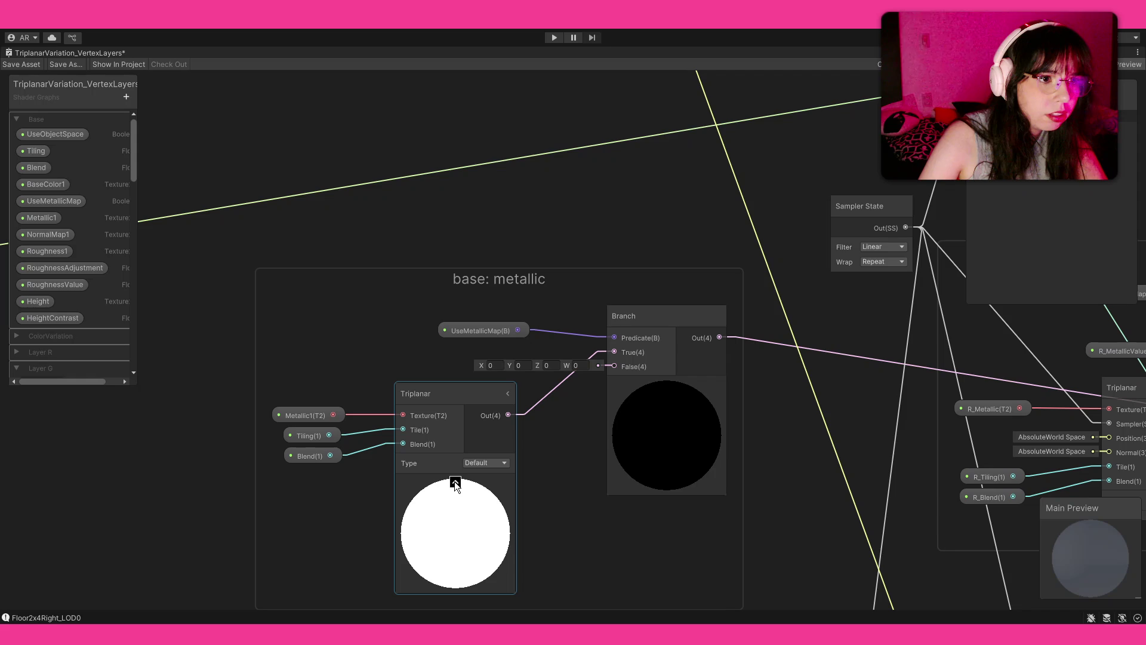
left_click(455, 482)
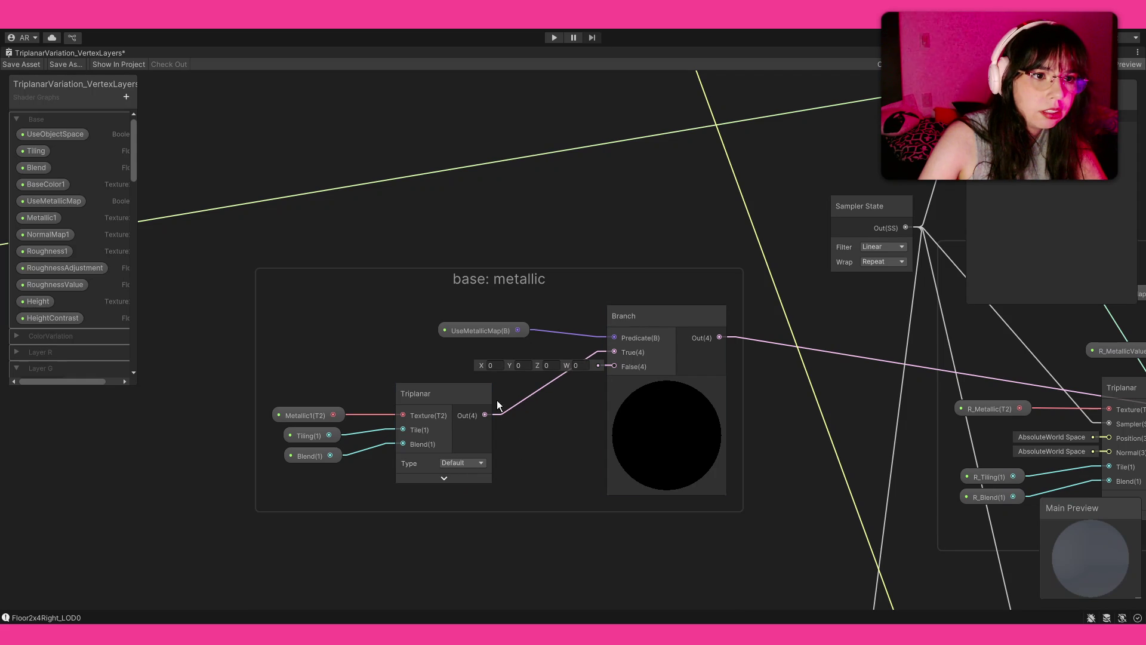
left_click(485, 393)
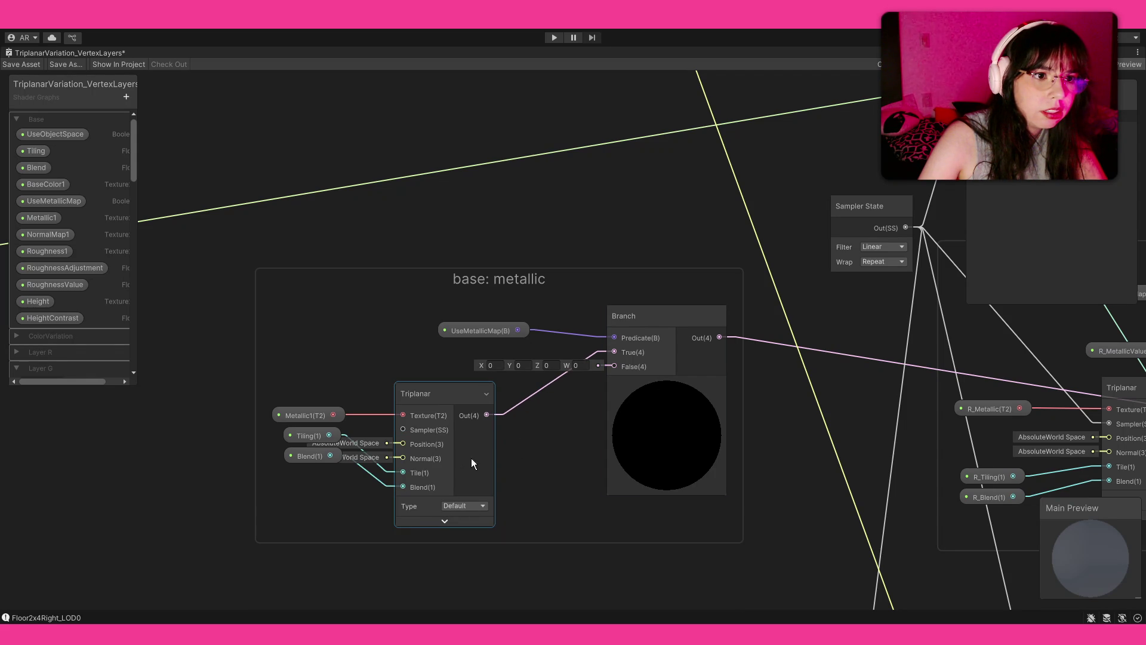
scroll(500, 184, "down", 1)
scroll(513, 258, "down", 3)
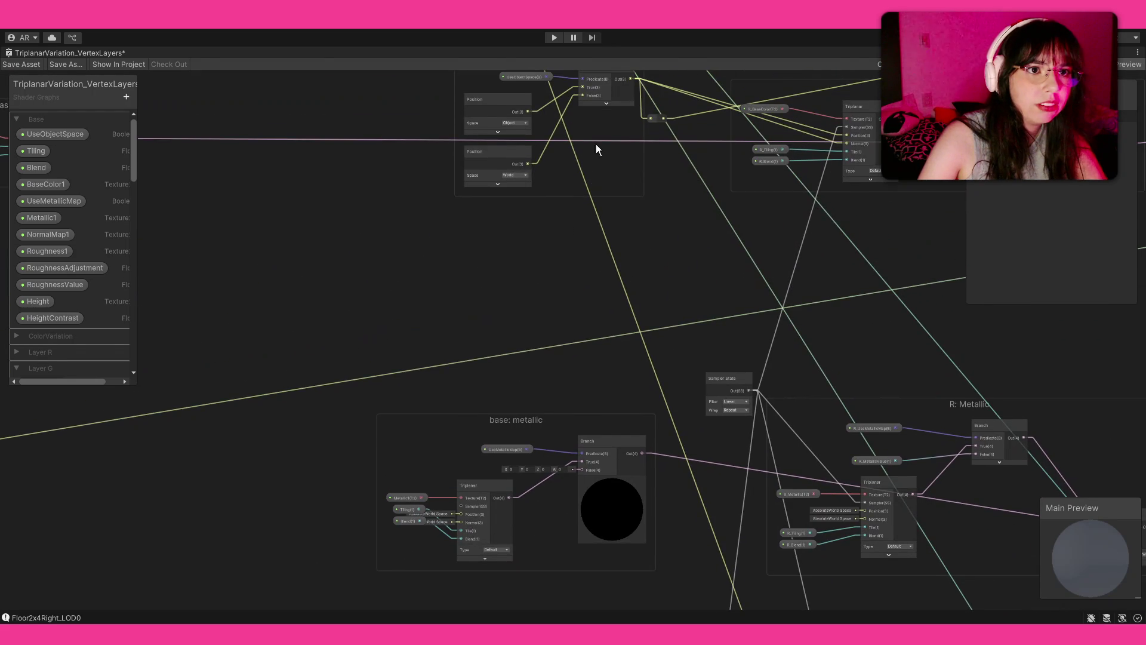
mouse_move(643, 142)
left_mouse_down()
mouse_move(433, 508)
mouse_move(442, 537)
left_mouse_up()
mouse_move(646, 143)
left_mouse_down()
mouse_move(379, 552)
mouse_move(458, 539)
left_mouse_up()
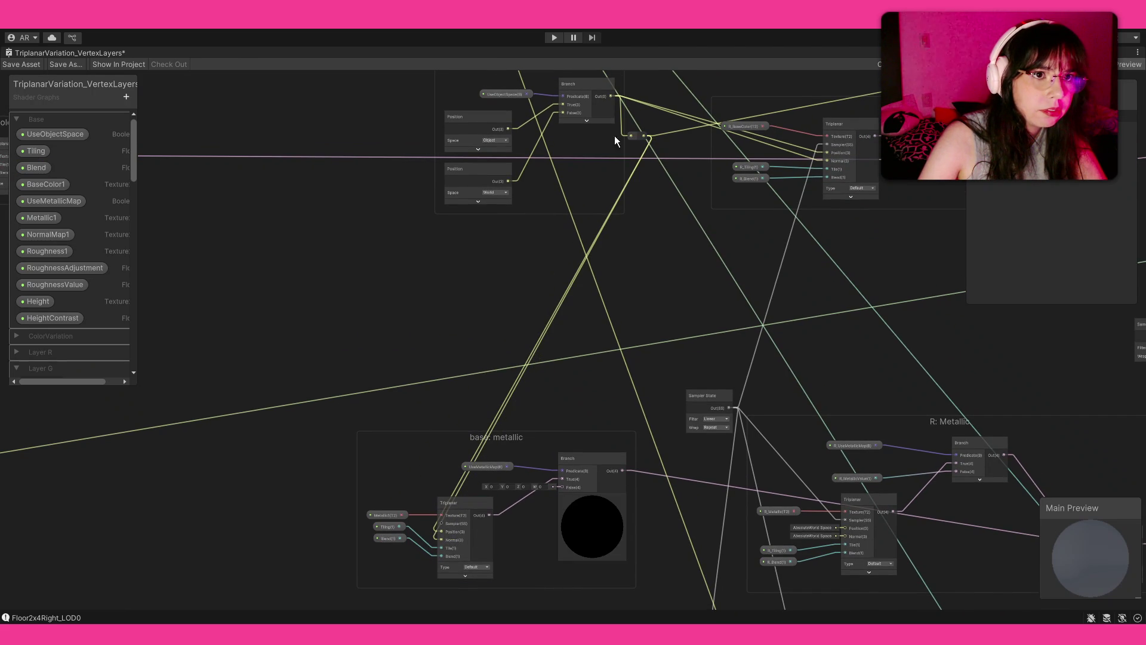
mouse_move(634, 138)
left_mouse_down()
mouse_move(575, 222)
mouse_move(304, 438)
mouse_move(217, 467)
mouse_move(340, 226)
mouse_move(289, 138)
mouse_move(579, 486)
mouse_move(577, 561)
mouse_move(380, 431)
mouse_move(545, 511)
left_mouse_up()
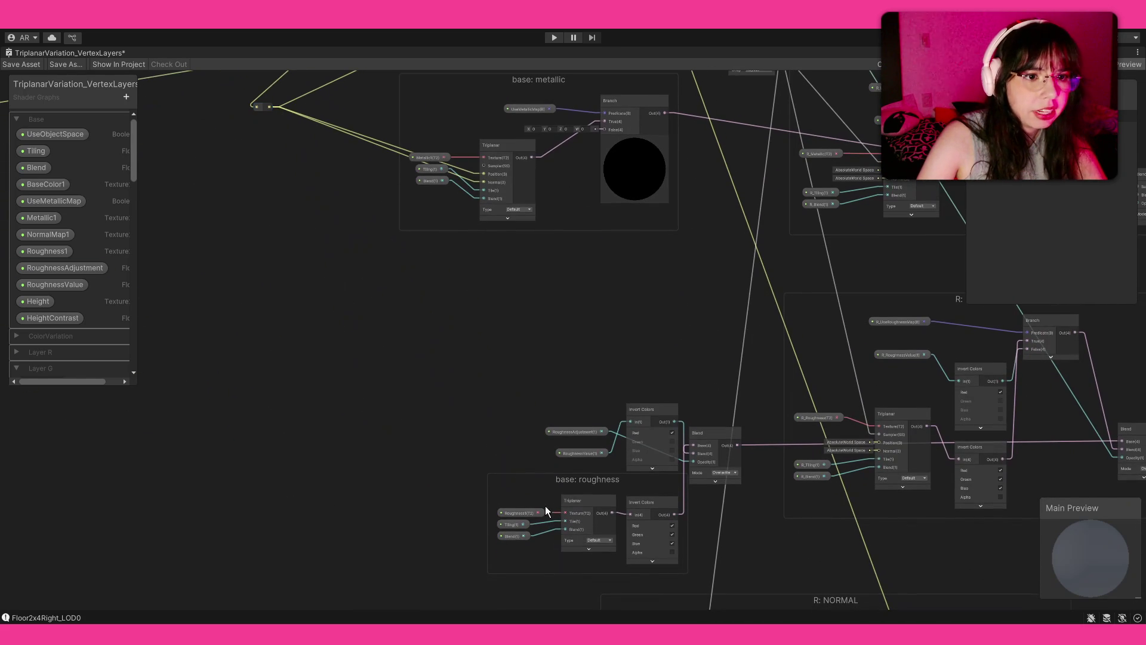
Reveal the base: roughness Triplanar inputs and connect the branch to its Normal, undoing an accidental move
left_click(614, 500)
mouse_move(270, 108)
left_mouse_down()
mouse_move(557, 496)
mouse_move(571, 536)
mouse_move(339, 265)
left_mouse_up()
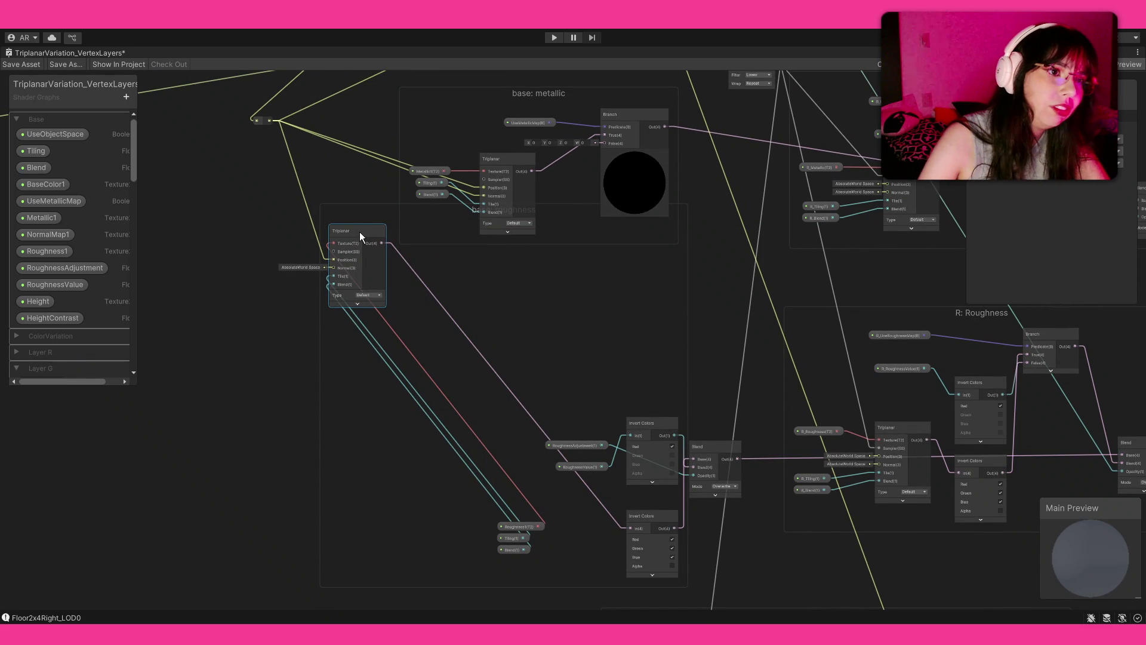
key("ctrl+z")
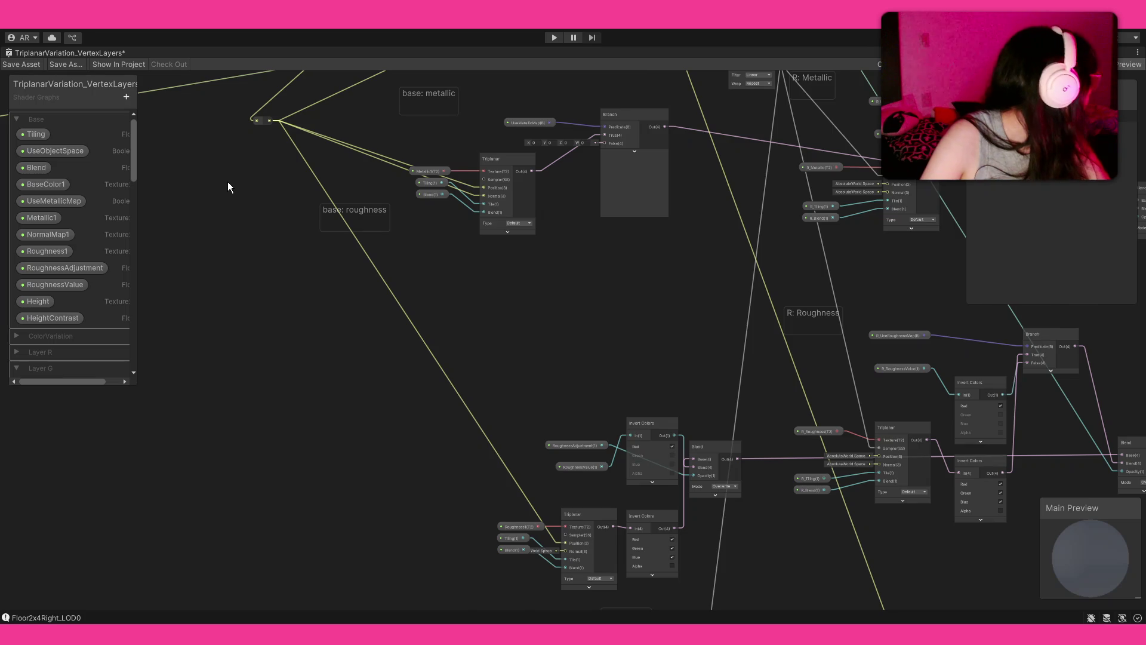
scroll(227, 181, "down", 2)
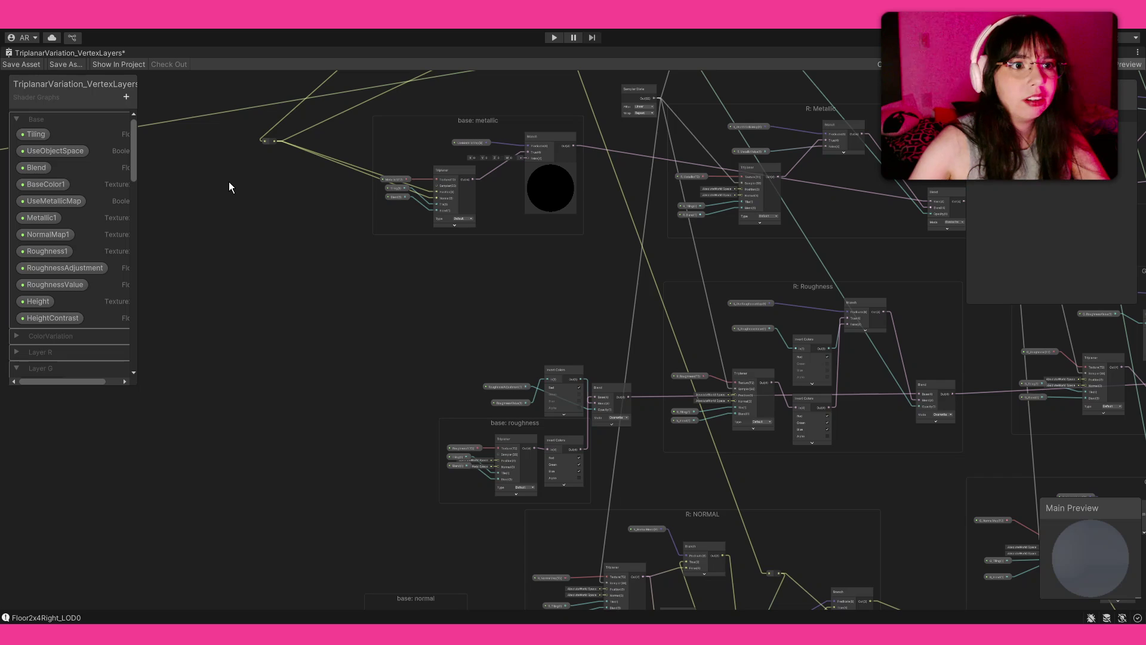
scroll(314, 247, "down", 2)
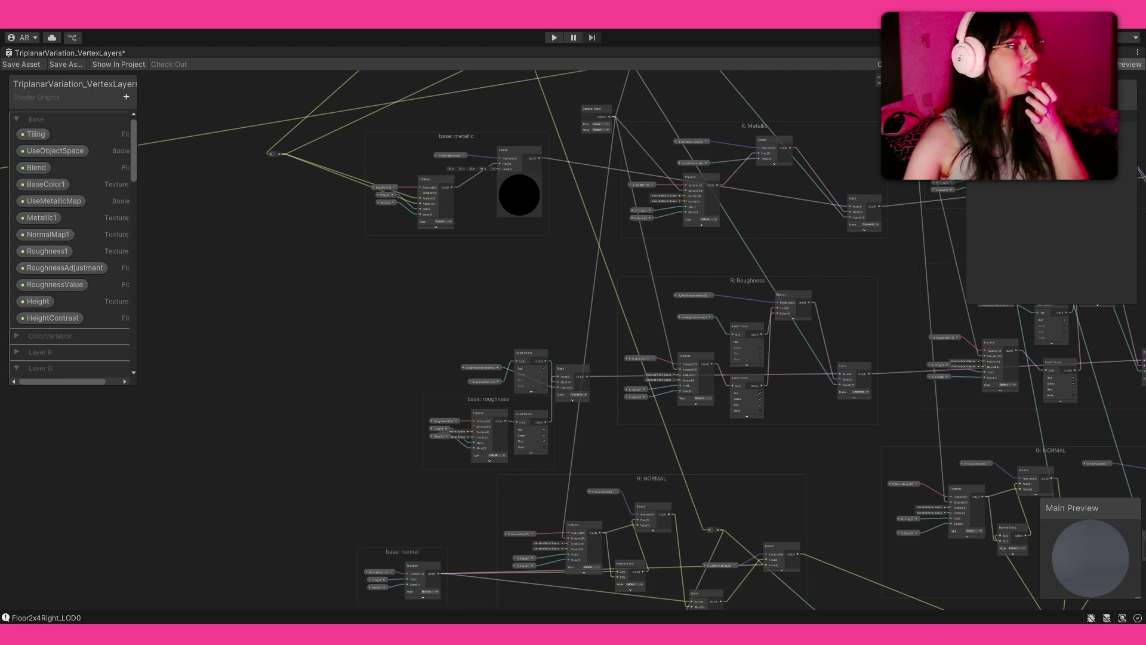
Connect the branch reroute point to the base: roughness Triplanar Position input
scroll(320, 210, "up", 5)
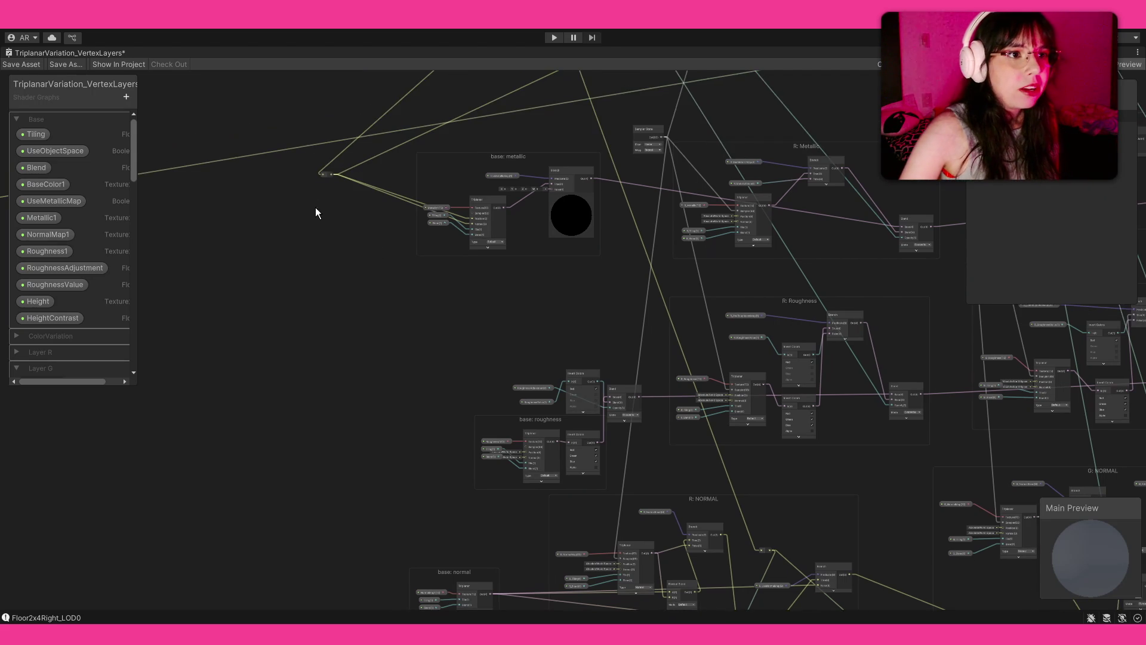
left_click_drag(576, 519, 559, 413)
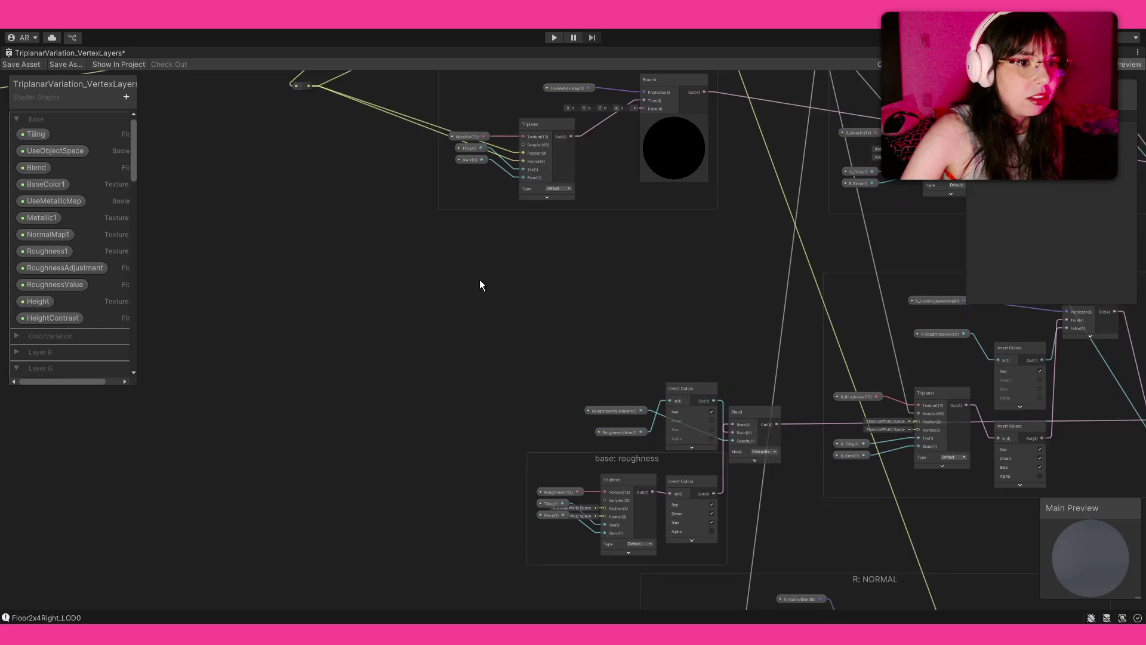
mouse_move(610, 531)
left_mouse_down()
mouse_move(338, 250)
mouse_move(327, 92)
mouse_move(311, 153)
mouse_move(308, 142)
mouse_move(314, 501)
mouse_move(353, 239)
mouse_move(404, 196)
left_mouse_up()
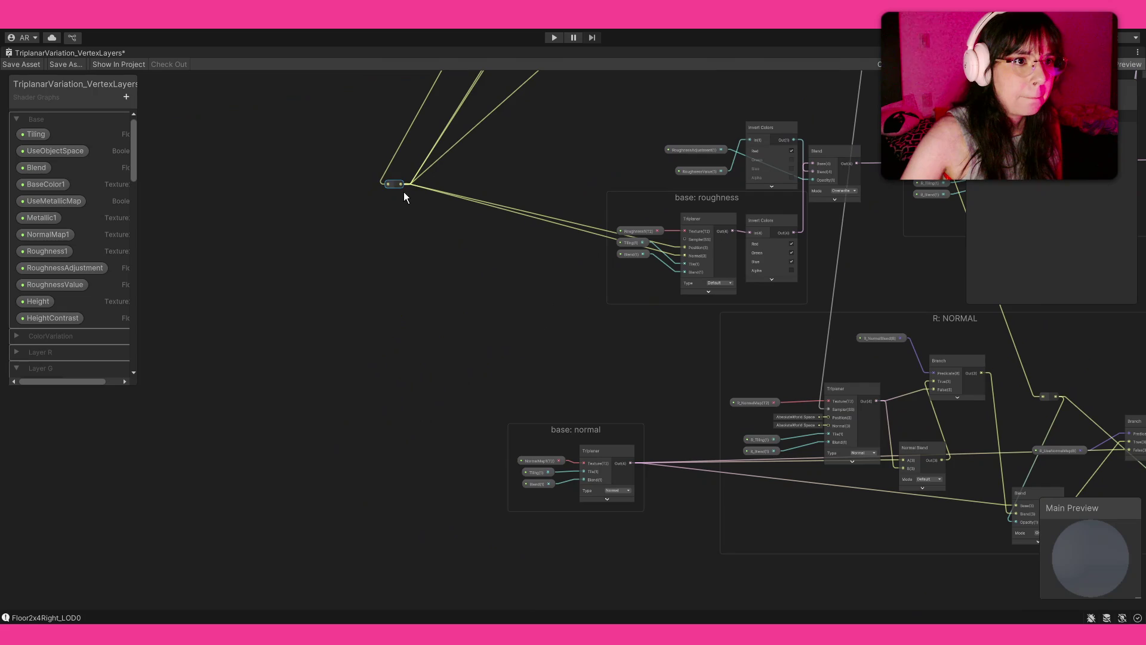
Wire the branch into the base: normal Triplanar's Position and Normal inputs and save the shader graph
left_click(629, 452)
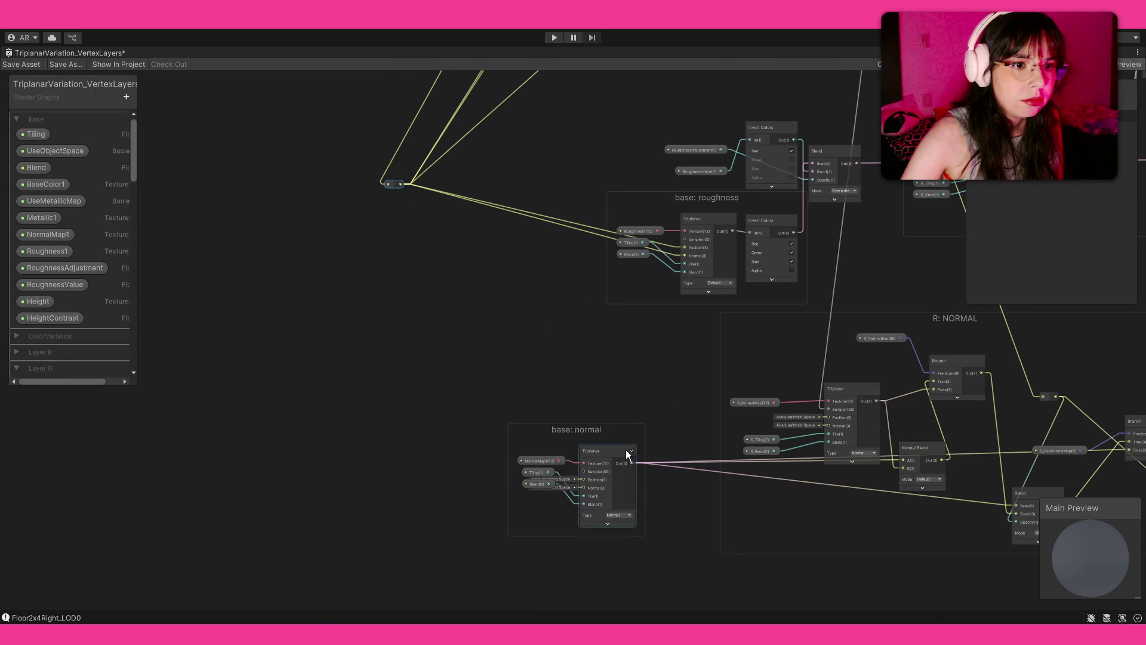
mouse_move(404, 187)
left_mouse_down()
mouse_move(589, 458)
mouse_move(584, 486)
left_mouse_up()
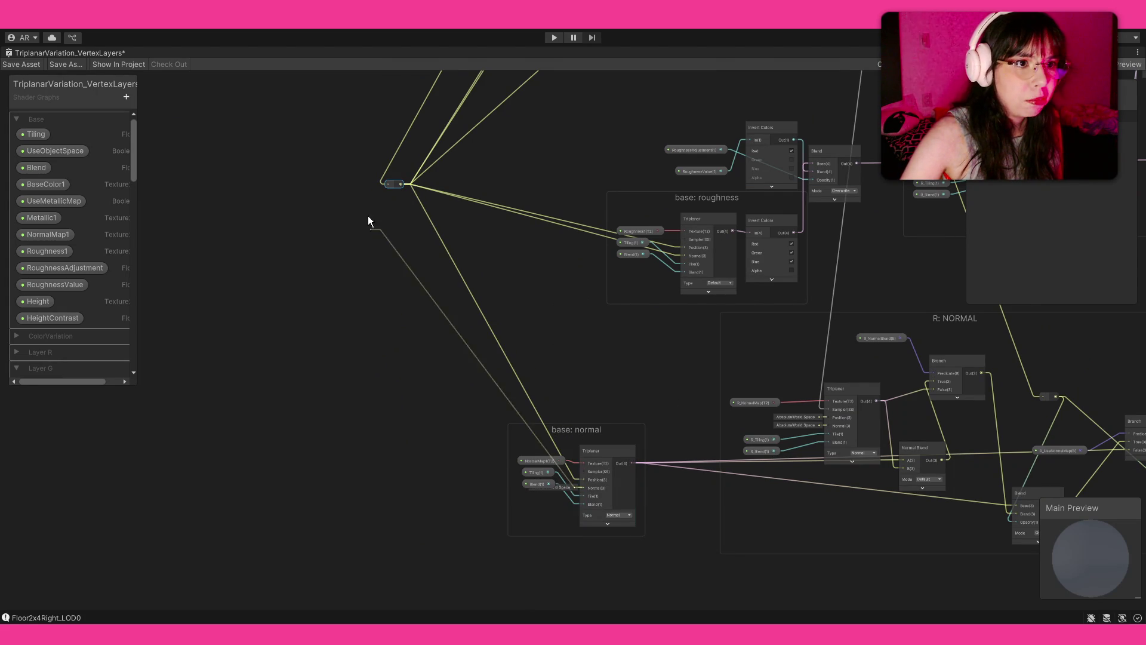
left_click(400, 185)
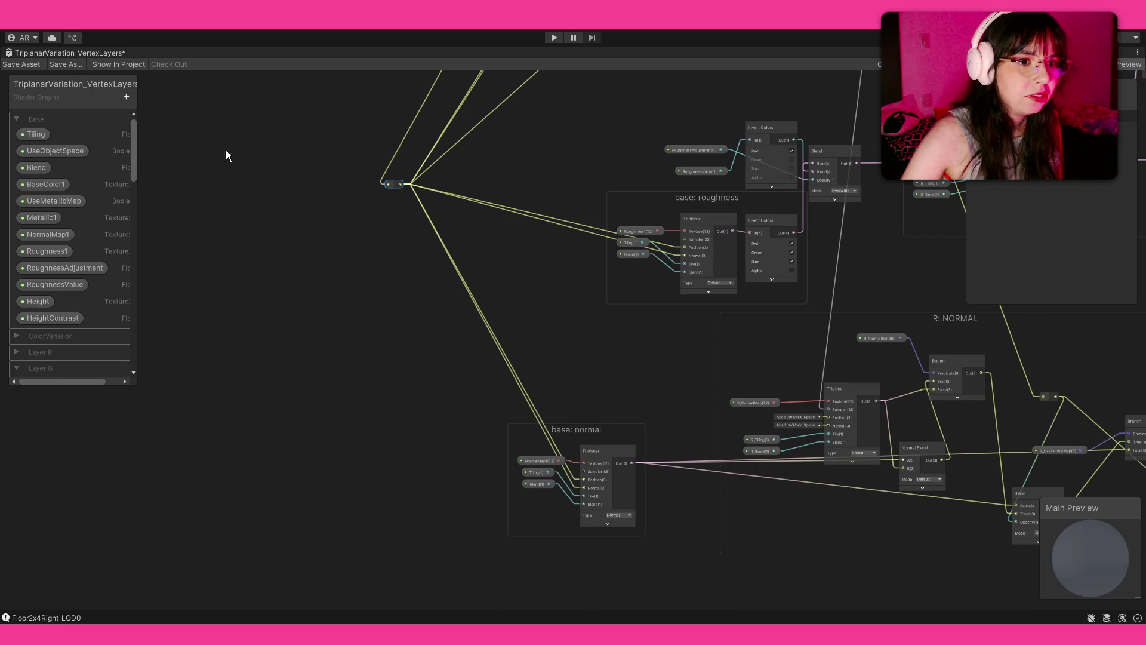
left_click(34, 63)
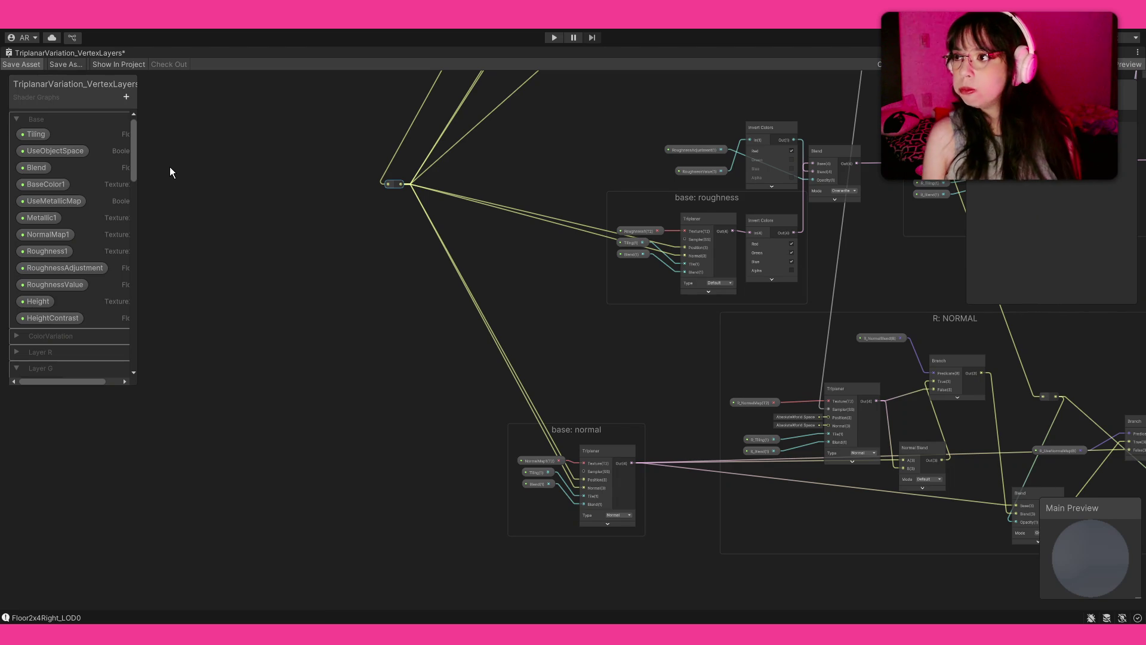
Save the TriplanarVariation_VertexLayers shader graph with Ctrl+S
key("ctrl+s")
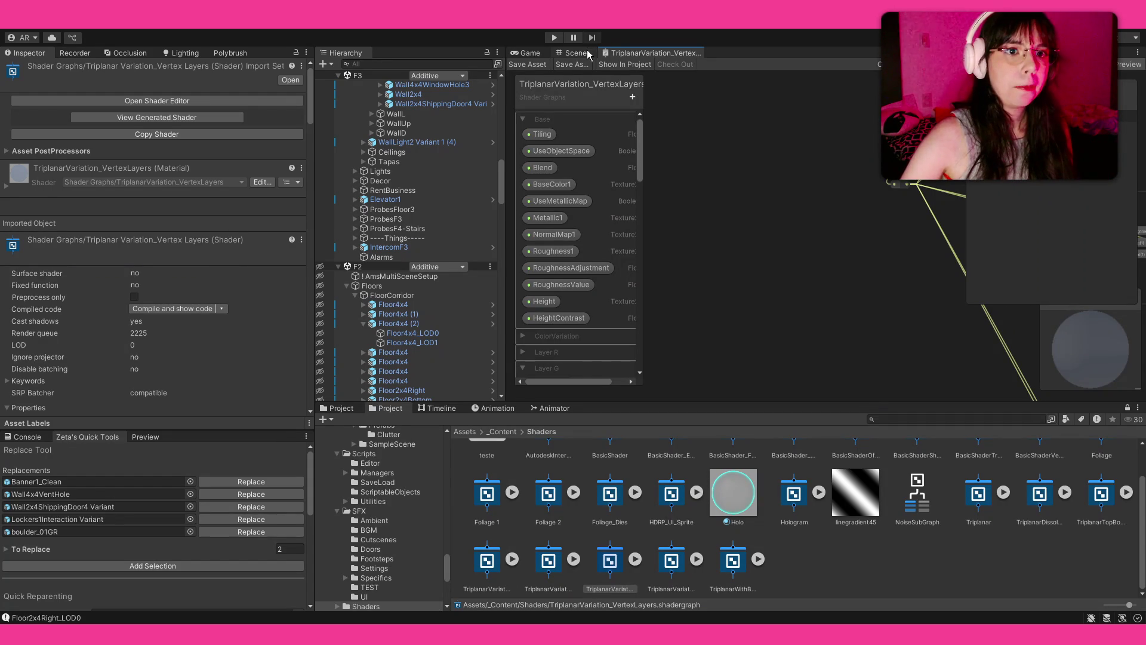
Switch to the Scene view and move the camera into the corridor to inspect the plaster walls
left_click(588, 52)
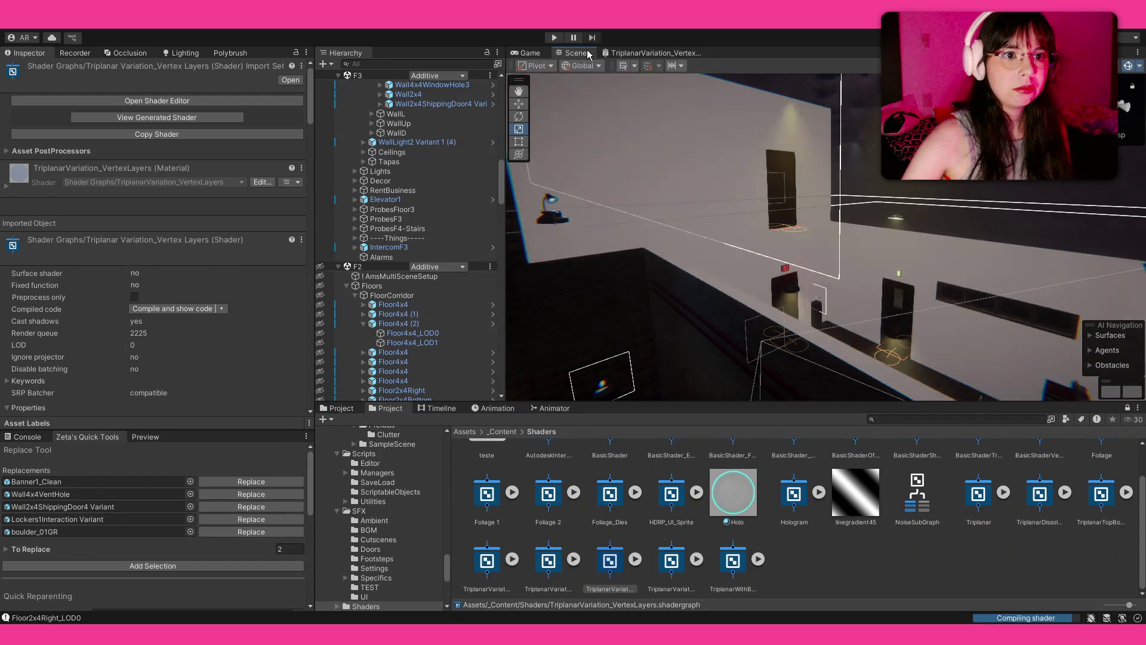
mouse_move(722, 227)
left_mouse_down()
mouse_move(662, 213)
mouse_move(792, 223)
mouse_move(794, 204)
mouse_move(814, 219)
mouse_move(905, 218)
mouse_move(866, 238)
mouse_move(938, 257)
mouse_move(790, 270)
mouse_move(886, 183)
mouse_move(671, 149)
left_mouse_up()
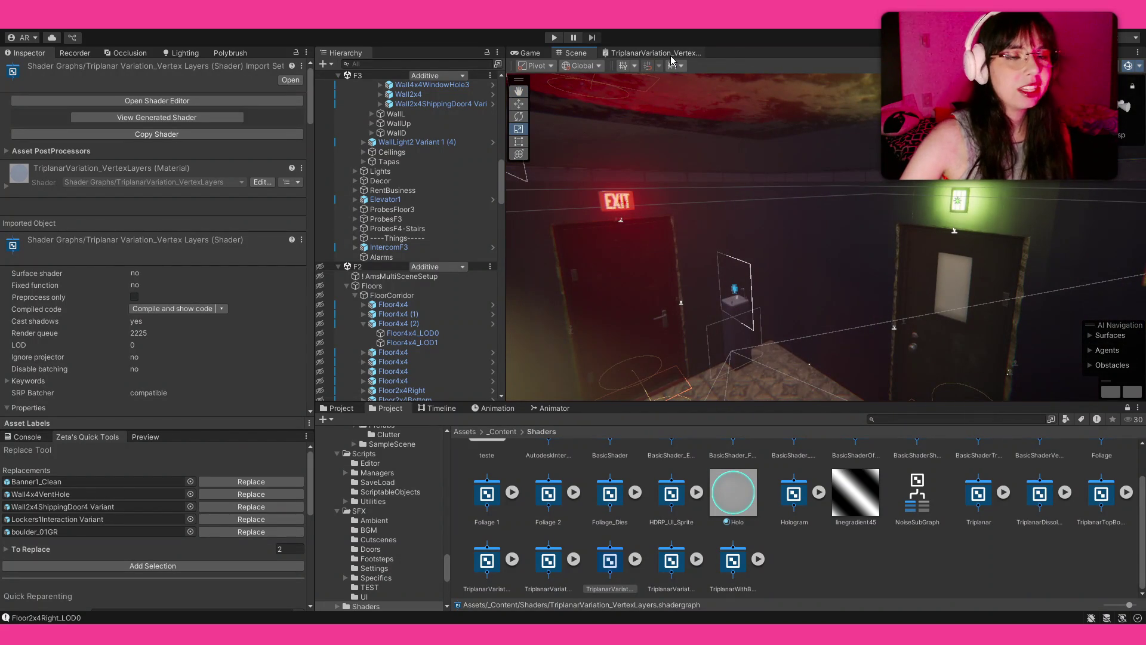
Disconnect the Normal input of the base: normal Triplanar node
left_click(671, 56)
mouse_move(868, 282)
left_mouse_down()
mouse_move(835, 298)
mouse_move(751, 196)
mouse_move(832, 316)
mouse_move(796, 288)
mouse_move(813, 311)
left_mouse_up()
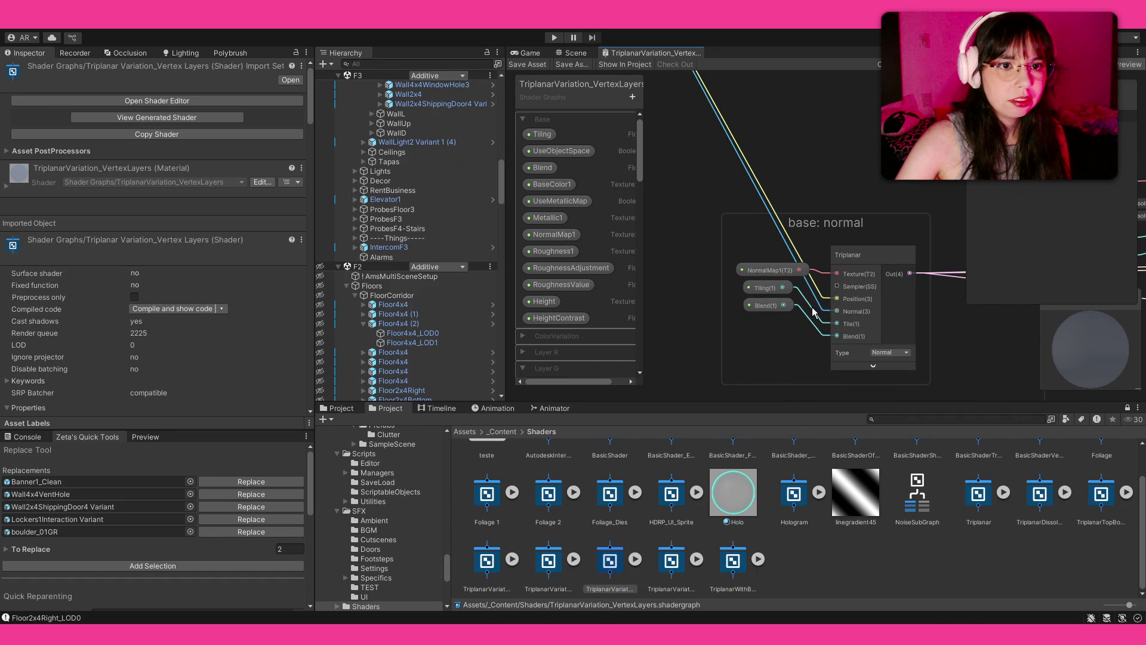
left_click(821, 310)
key("Delete")
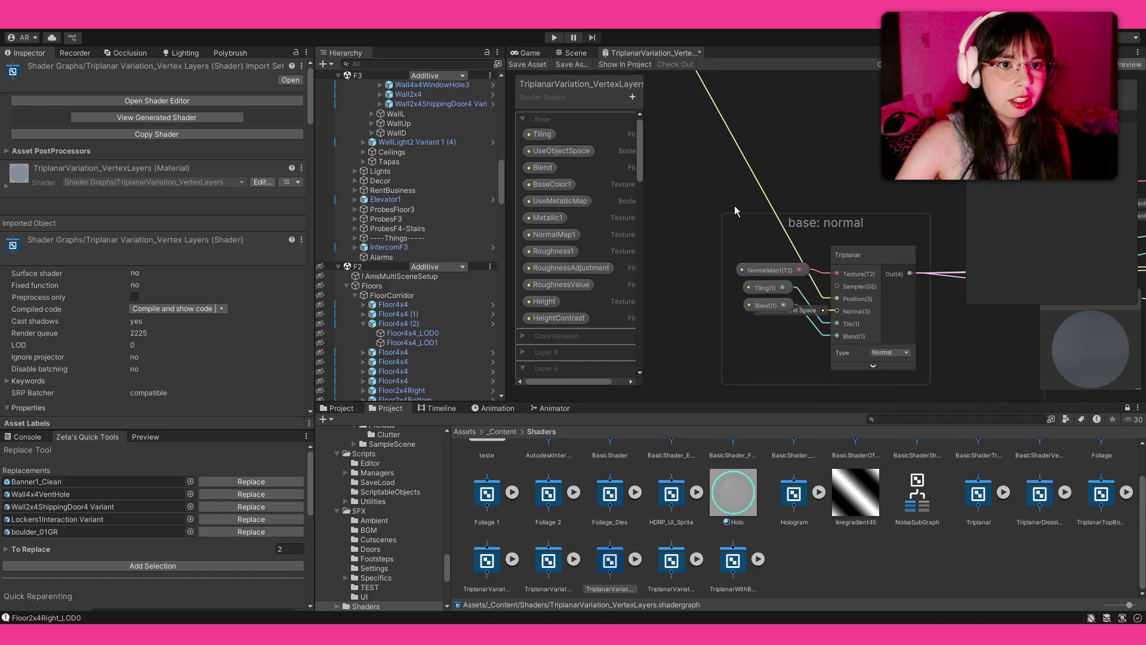
Disconnect the Normal input of the R layer's Triplanar node
left_click_drag(718, 166, 721, 419)
left_click_drag(687, 191, 598, 193)
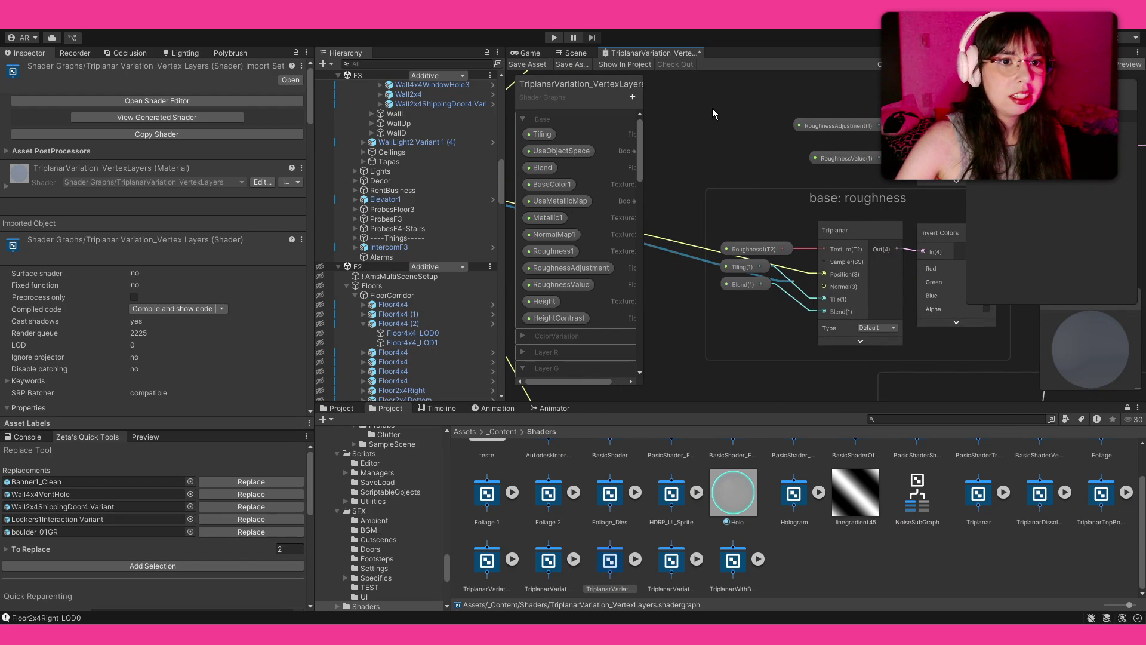
mouse_move(694, 109)
left_mouse_down()
mouse_move(702, 163)
mouse_move(761, 253)
mouse_move(783, 352)
left_mouse_up()
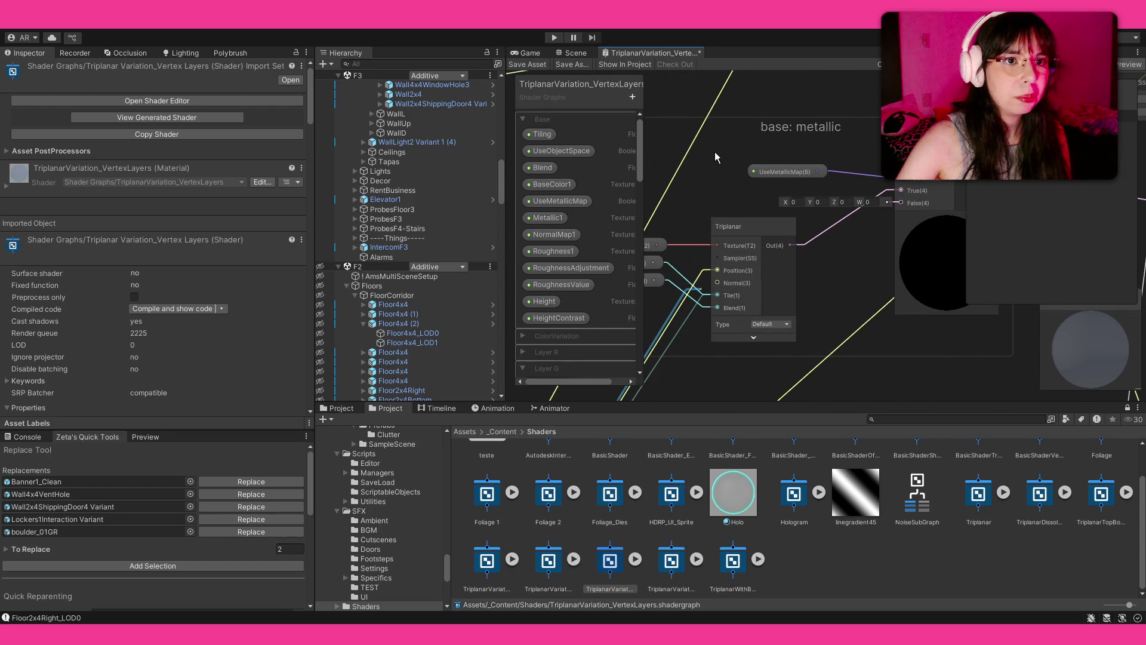
mouse_move(715, 121)
left_mouse_down()
mouse_move(733, 351)
mouse_move(826, 233)
mouse_move(750, 372)
mouse_move(909, 276)
left_mouse_up()
left_click(909, 276)
key("Delete")
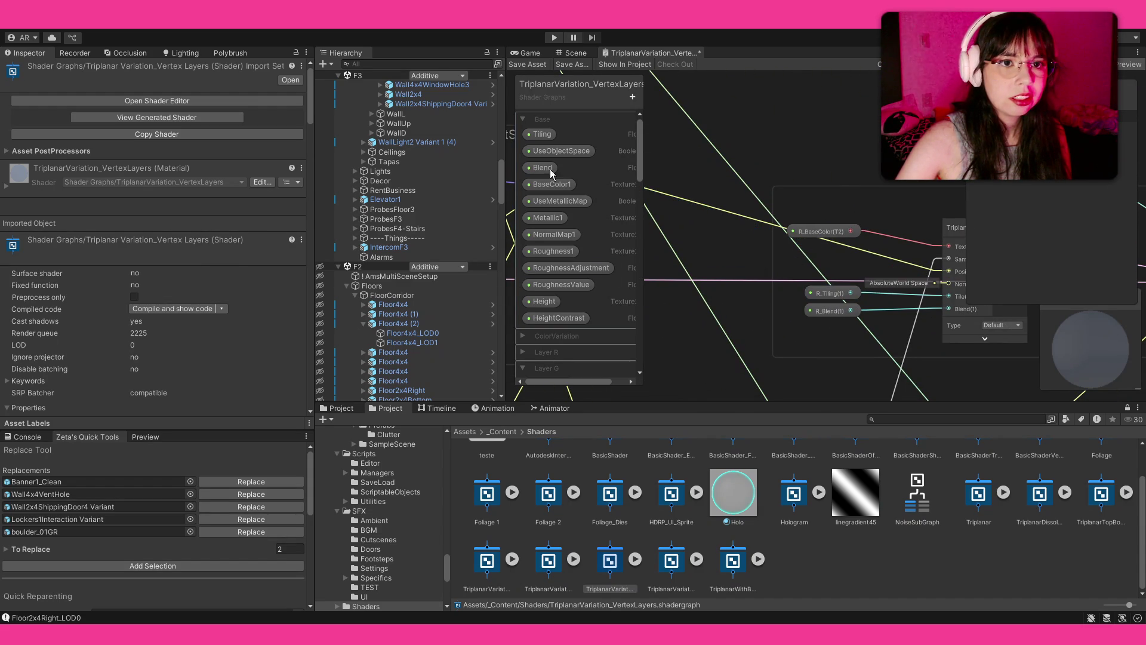
Disconnect the G layer's Triplanar Normal input, save the graph, and show the Game view
mouse_move(725, 181)
left_mouse_down()
mouse_move(855, 195)
mouse_move(794, 239)
mouse_move(539, 235)
mouse_move(796, 220)
left_mouse_up()
left_click(926, 256)
key("Delete")
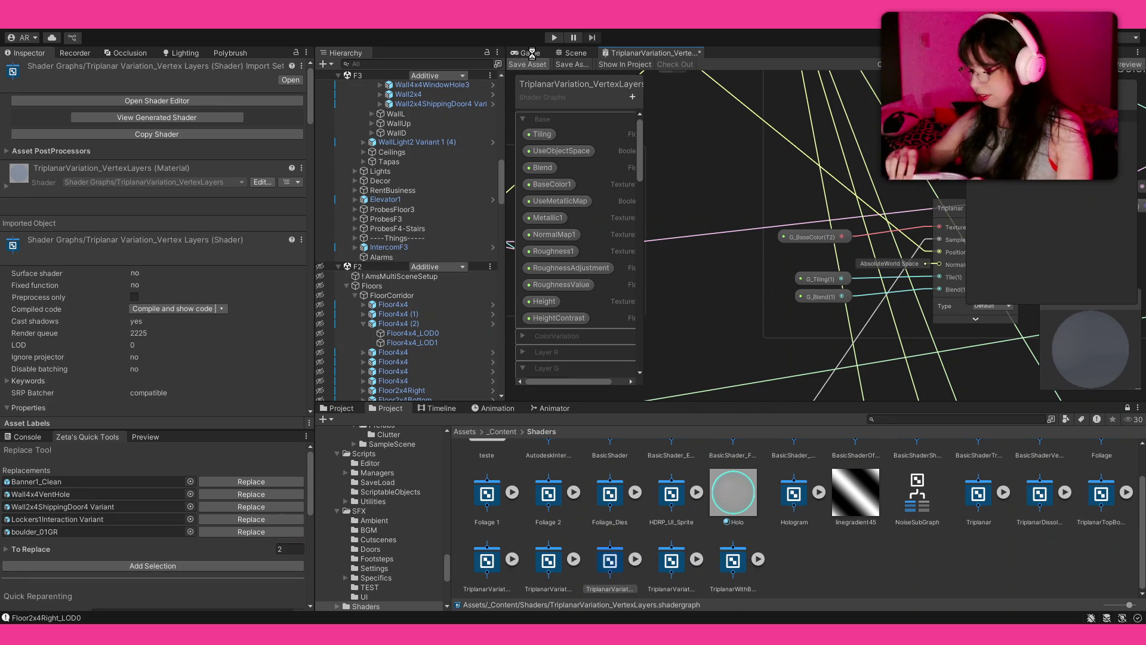
left_click(533, 63)
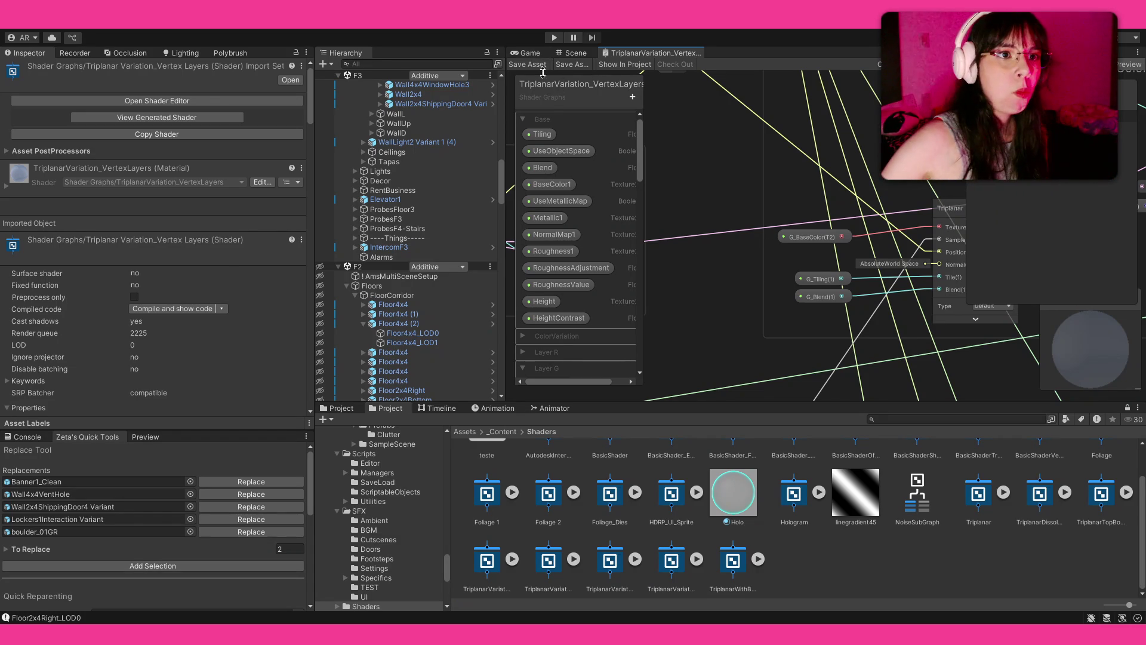
left_click(528, 53)
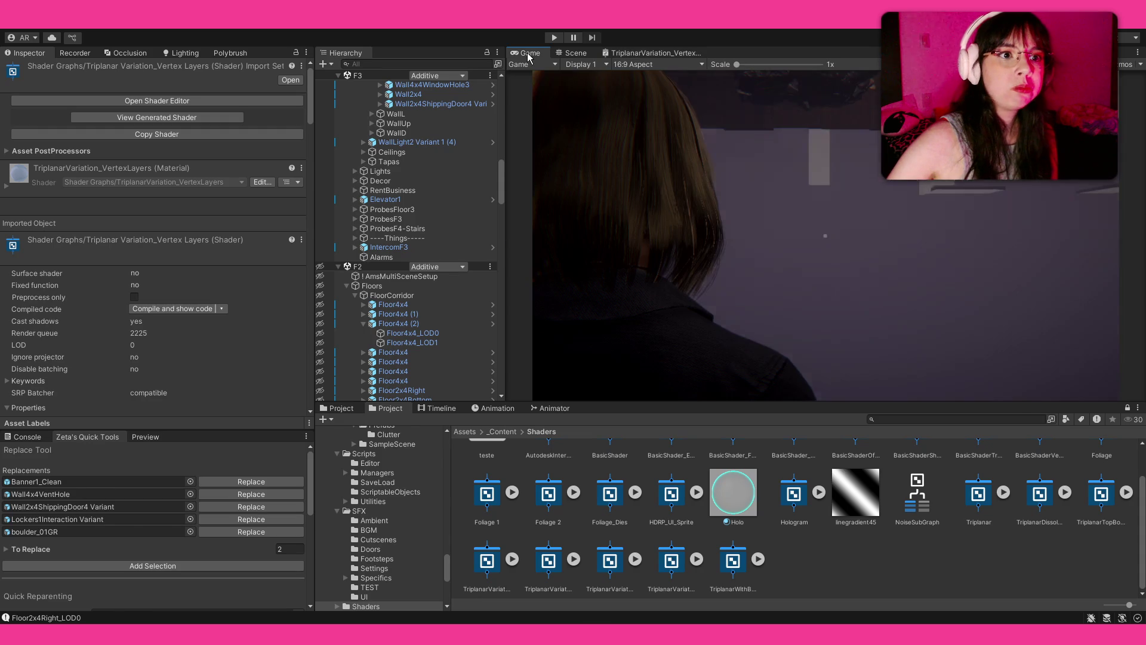
Look over the corridor floor in the Scene view, then return to the TriplanarVariation shader graph
left_click(578, 53)
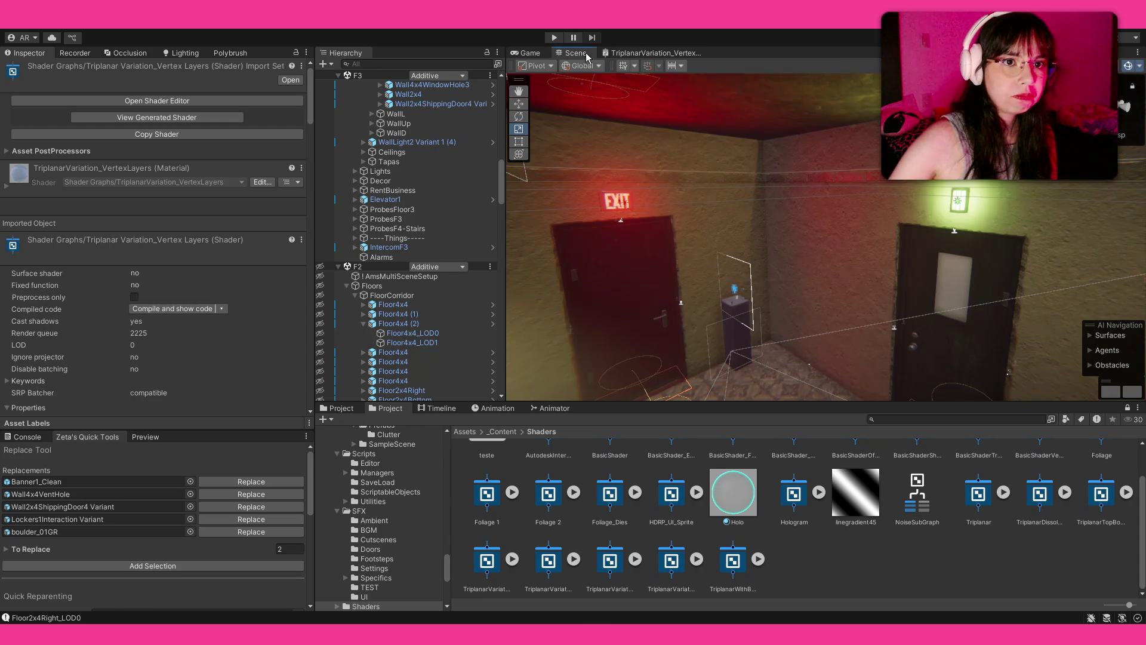
mouse_move(711, 233)
left_mouse_down()
mouse_move(668, 130)
mouse_move(694, 147)
left_mouse_up()
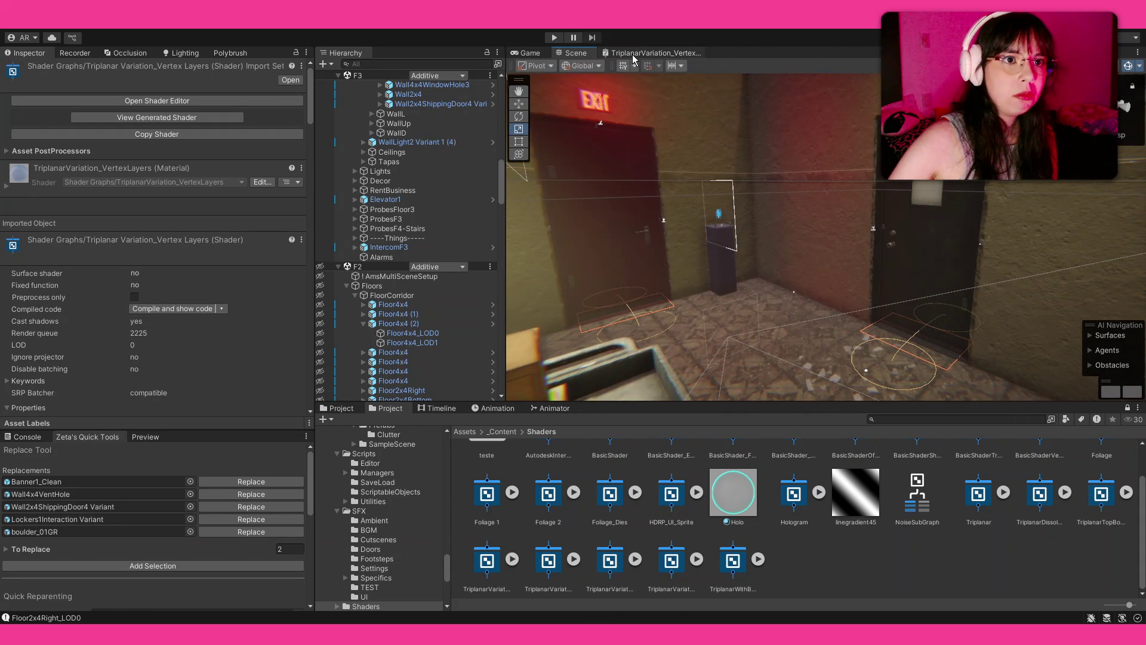
left_click(632, 57)
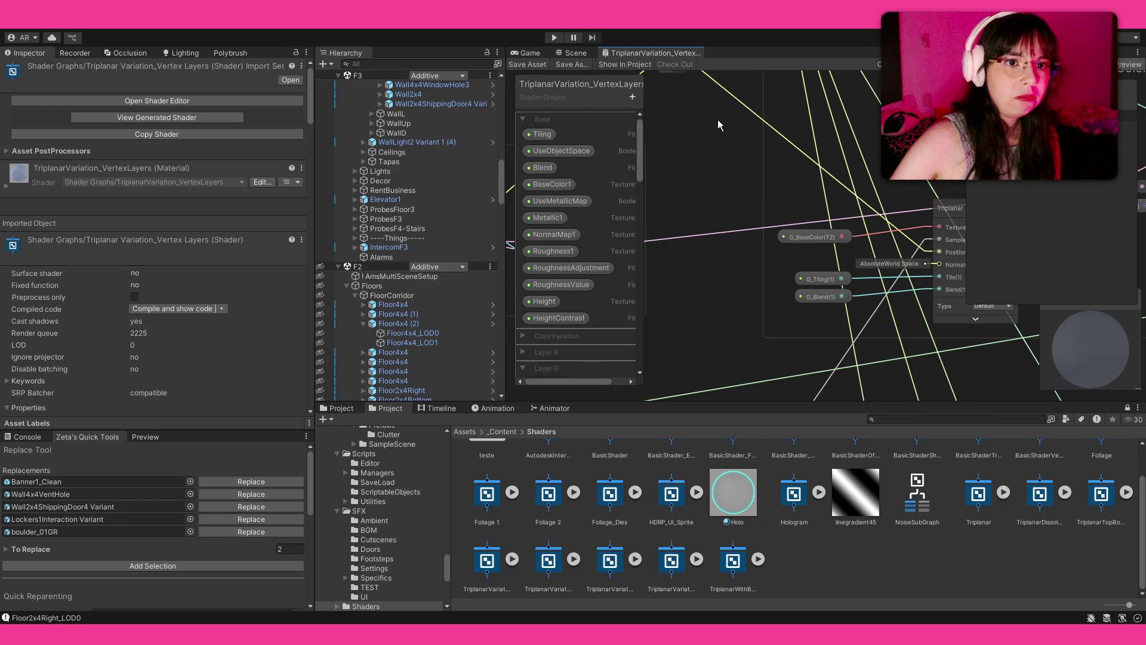
mouse_move(692, 198)
left_mouse_down()
mouse_move(823, 328)
mouse_move(858, 128)
mouse_move(782, 130)
left_mouse_up()
scroll(782, 130, "down", 5)
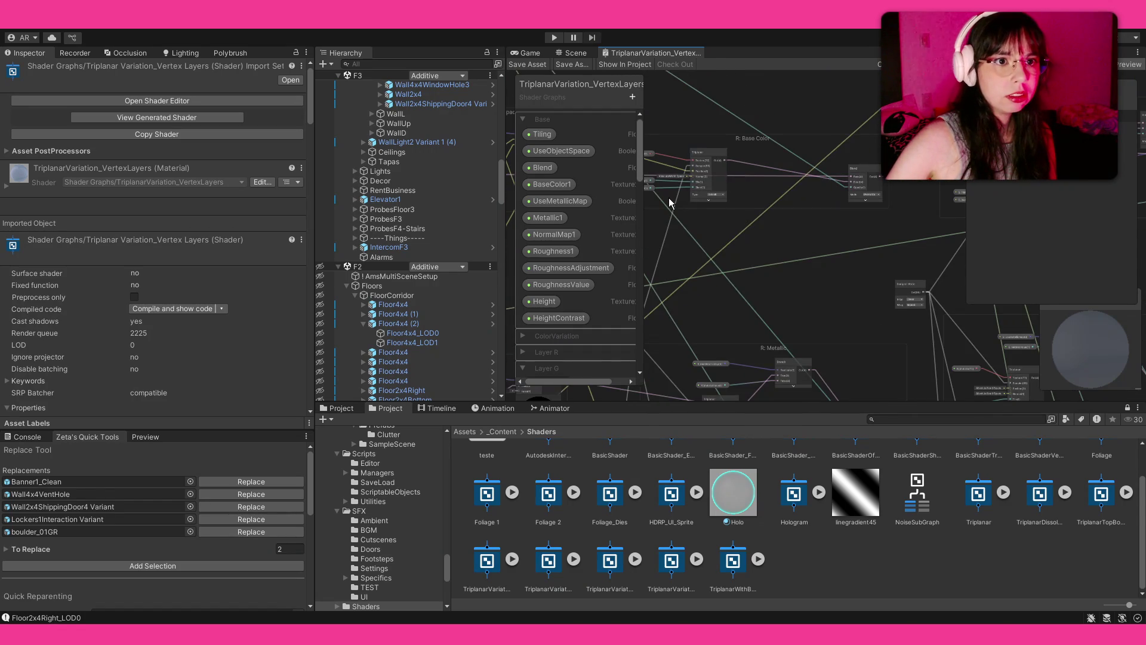
left_click_drag(775, 198, 940, 196)
scroll(732, 136, "down", 5)
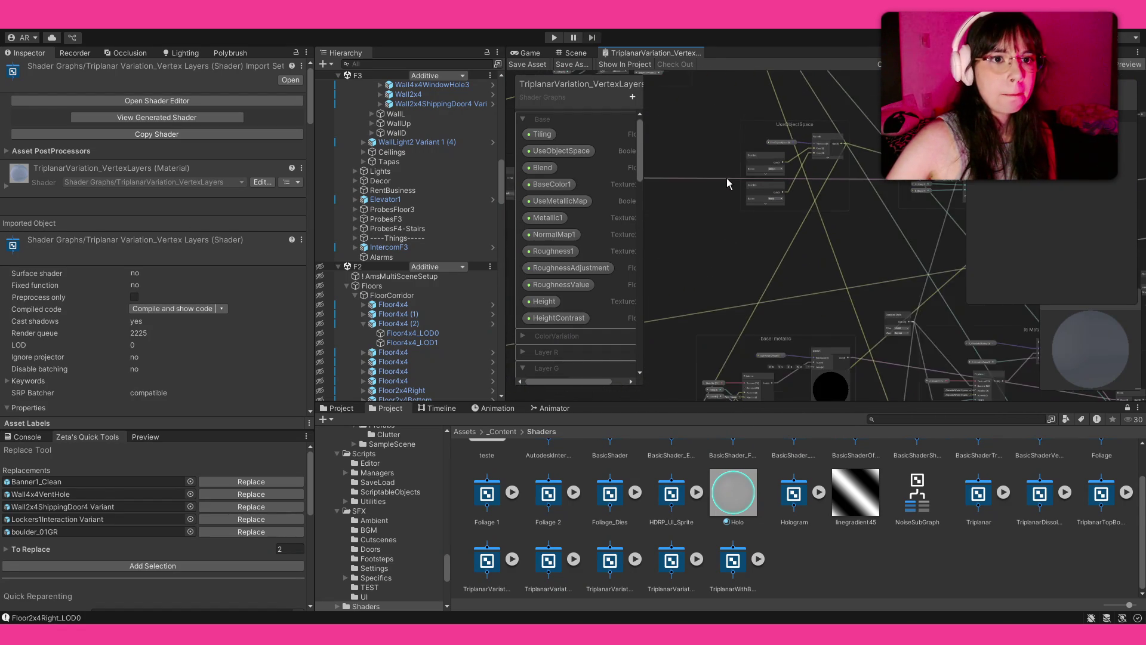
scroll(764, 302, "up", 5)
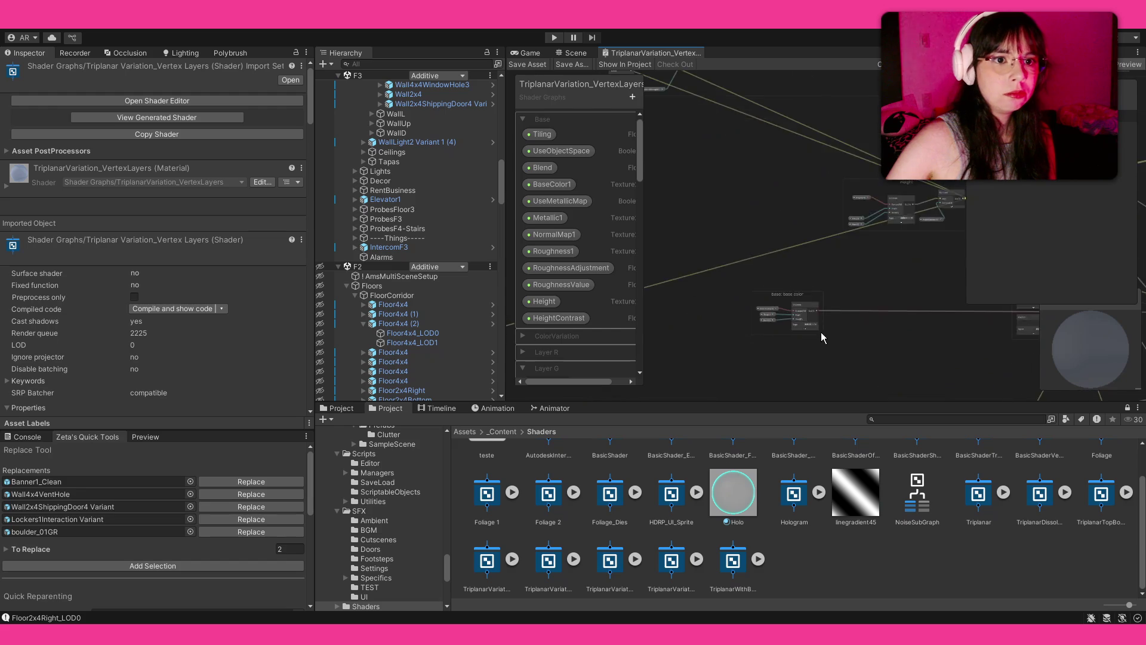
scroll(848, 273, "down", 5)
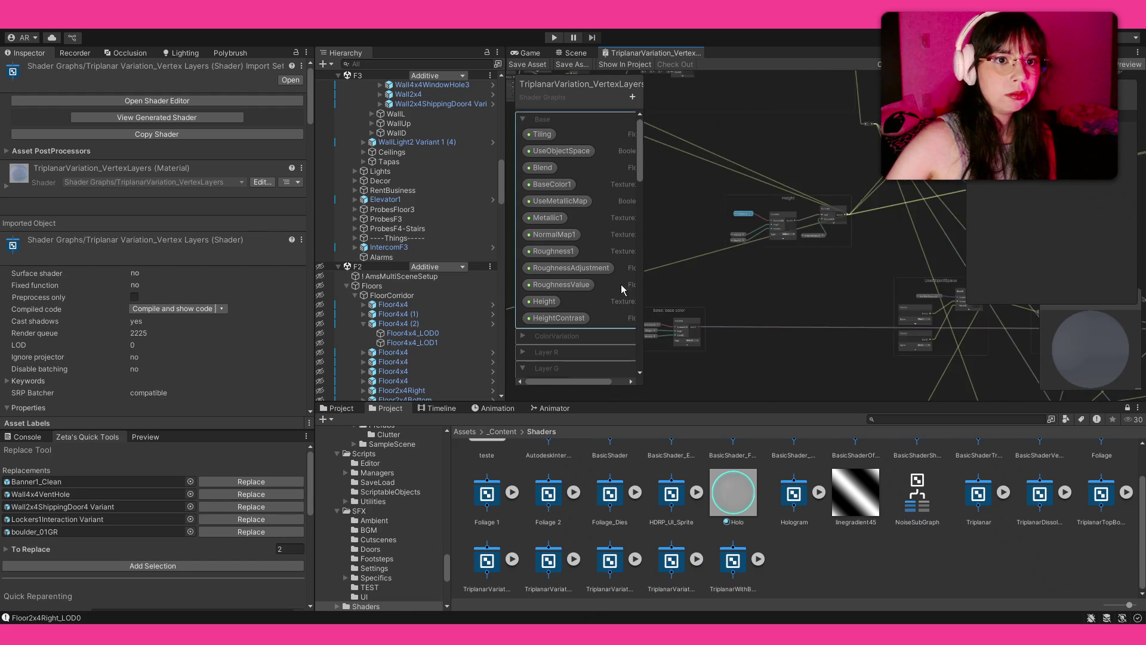
scroll(715, 235, "up", 5)
scroll(751, 270, "down", 3)
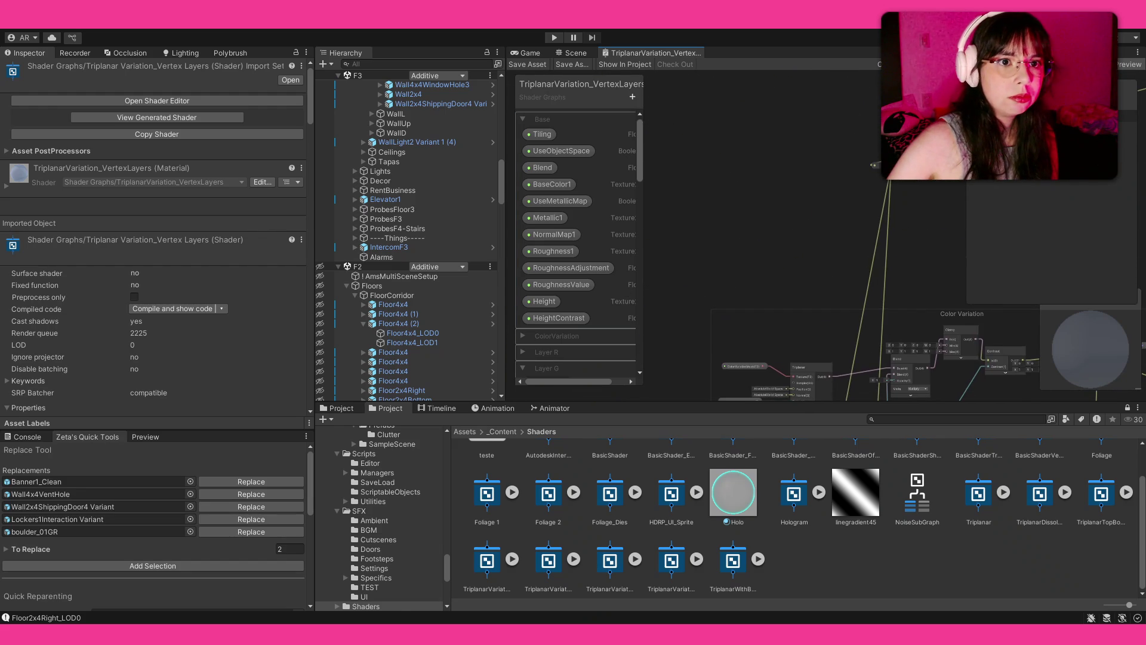
scroll(822, 270, "down", 4)
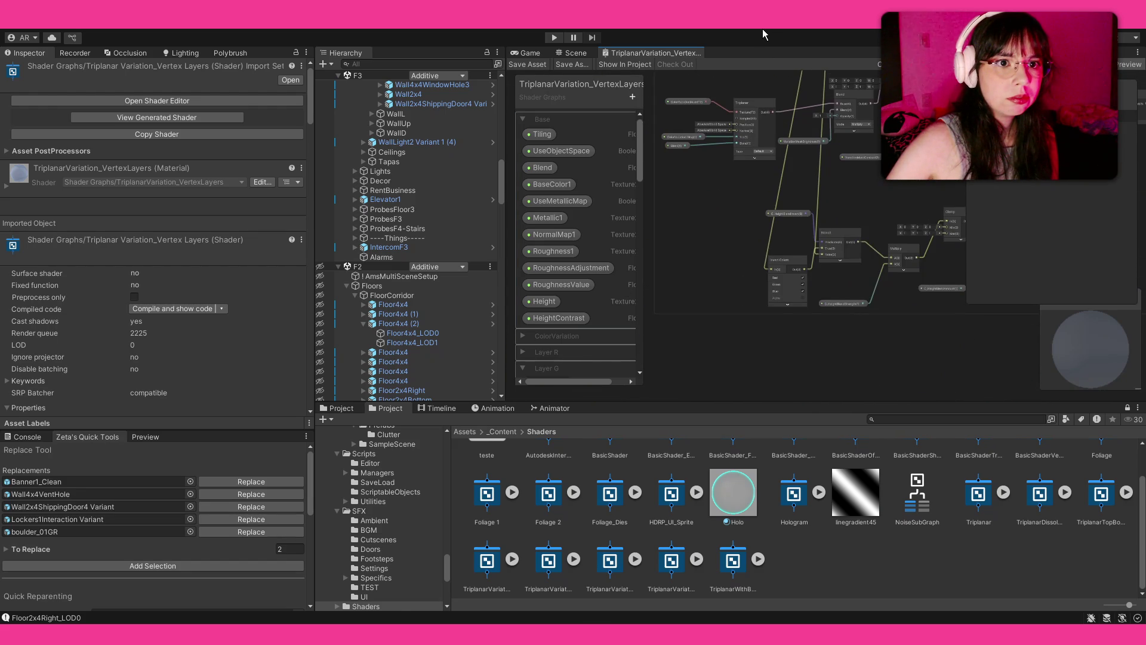
scroll(679, 336, "up", 4)
scroll(675, 258, "down", 5)
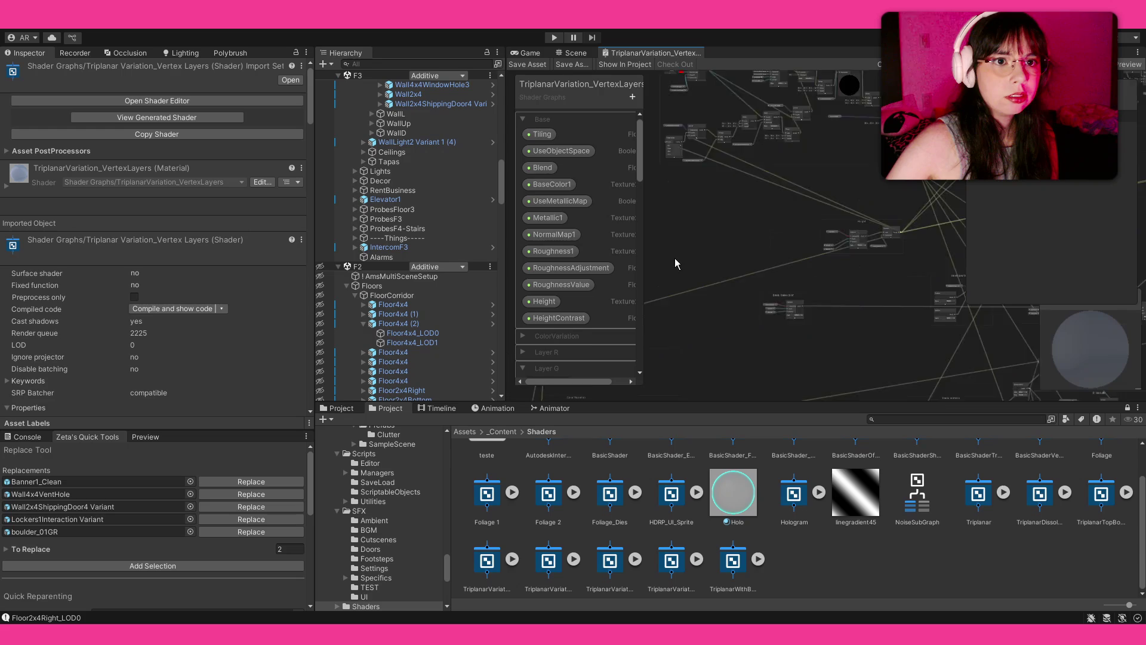
scroll(836, 197, "up", 5)
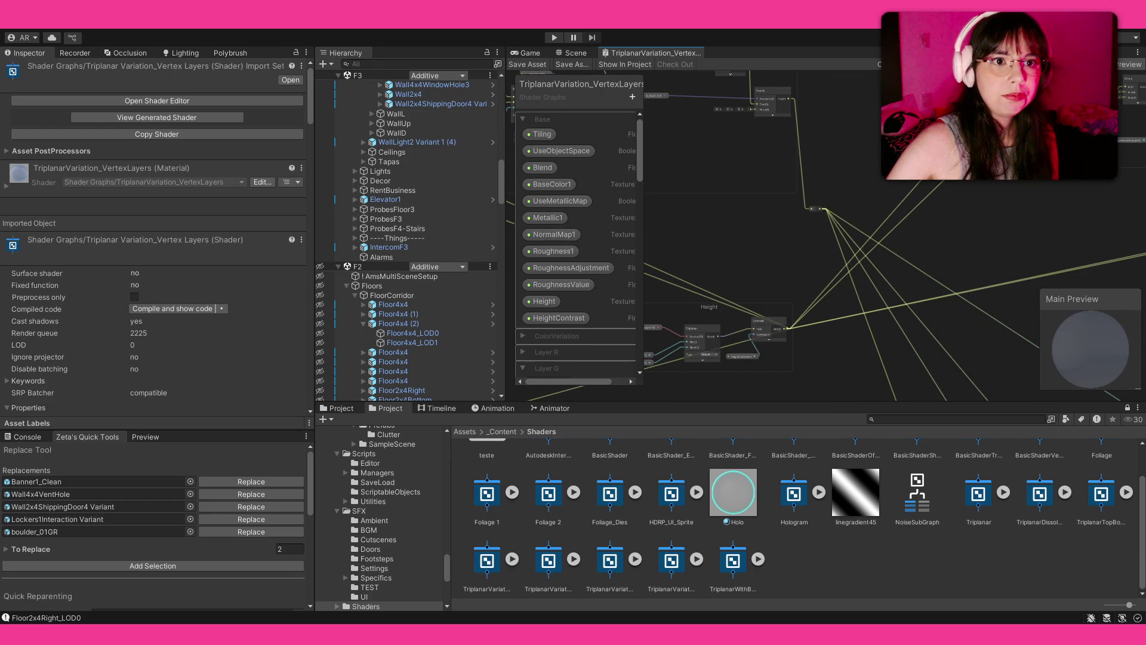
scroll(715, 121, "up", 2)
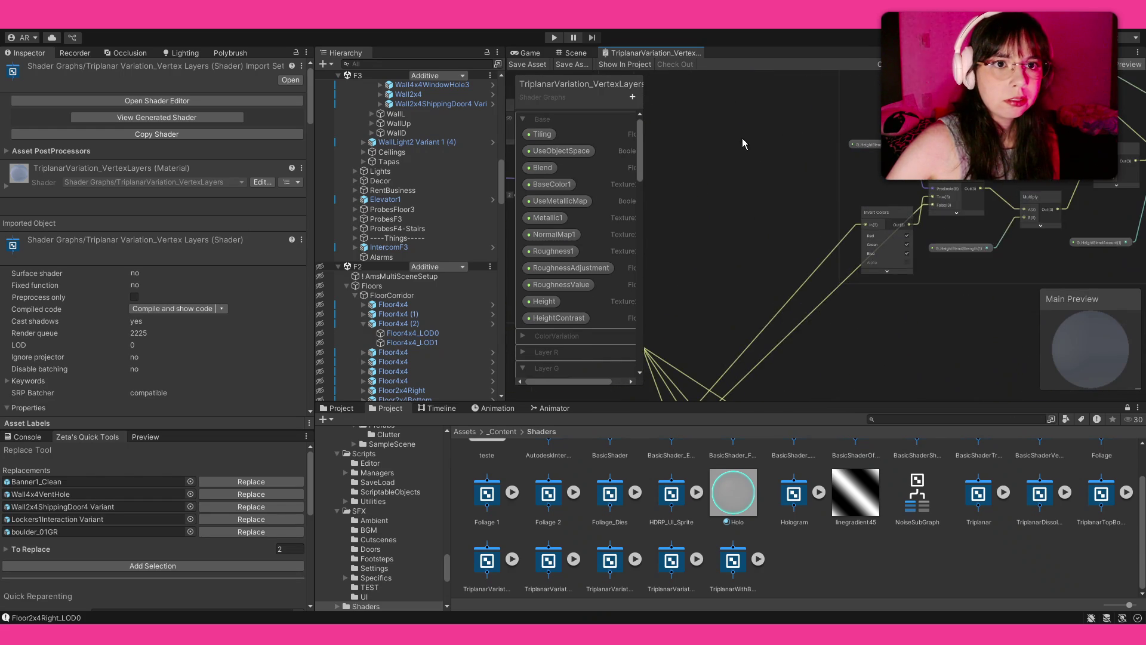
mouse_move(597, 287)
left_mouse_down()
mouse_move(842, 179)
mouse_move(919, 173)
left_mouse_up()
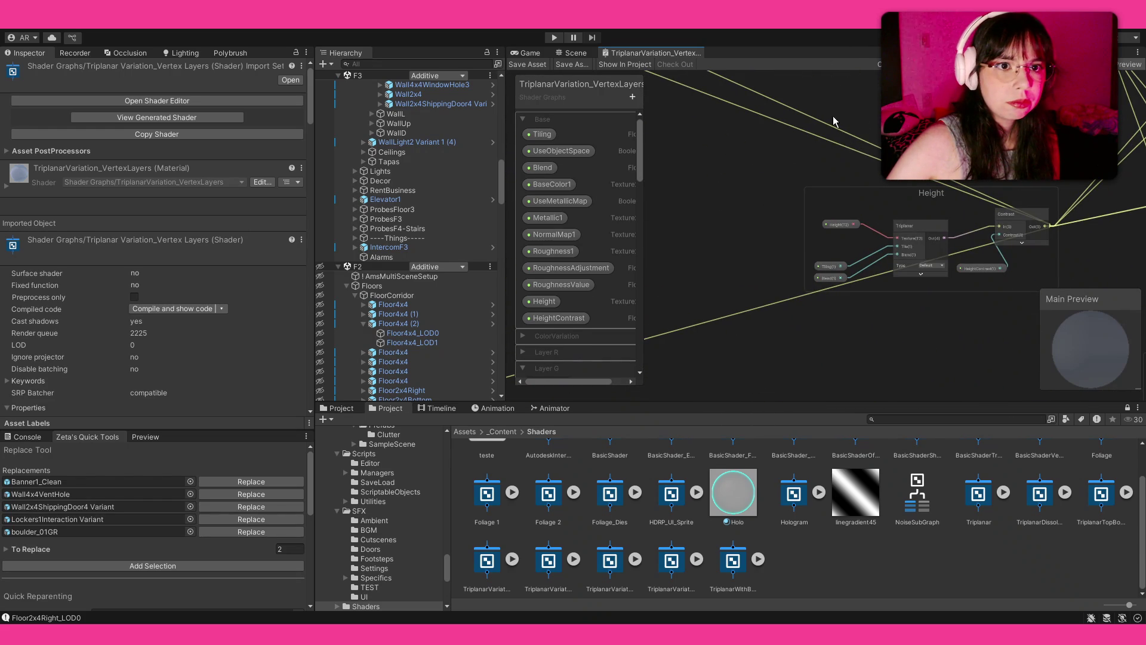
scroll(805, 85, "down", 2)
mouse_move(851, 275)
left_mouse_down()
mouse_move(689, 113)
mouse_move(951, 274)
left_mouse_up()
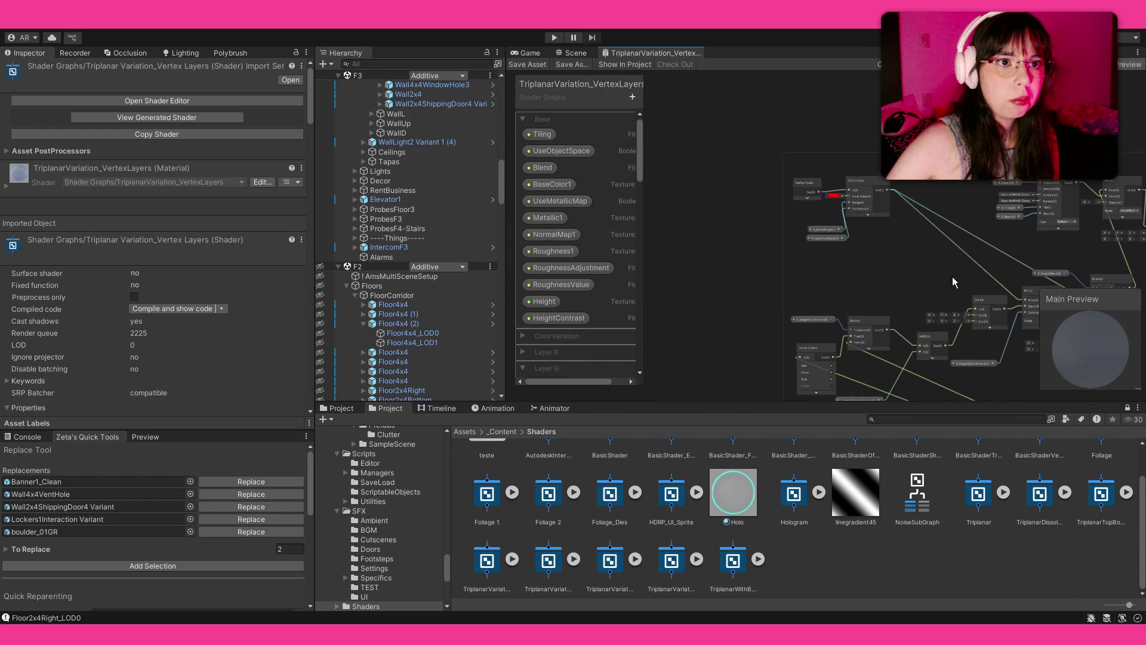
left_click_drag(823, 306, 797, 320)
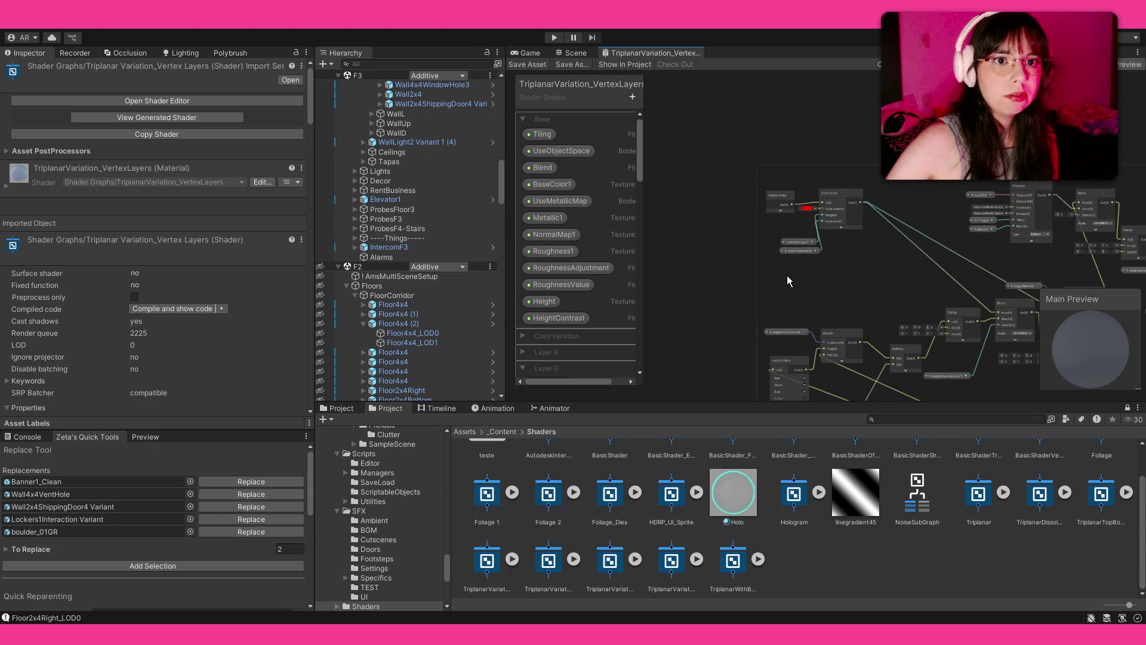
scroll(851, 119, "up", 6)
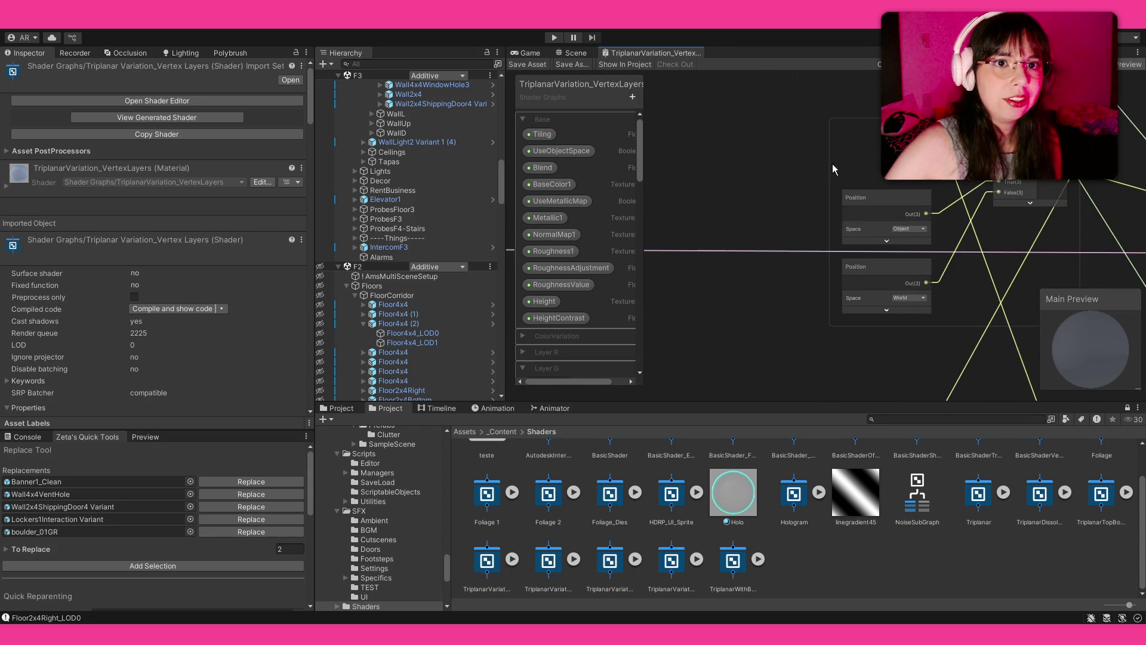
scroll(890, 180, "up", 4)
left_click_drag(911, 257, 824, 238)
Change the lower Position node's space from World to Absolute World and save the graph
left_click(824, 335)
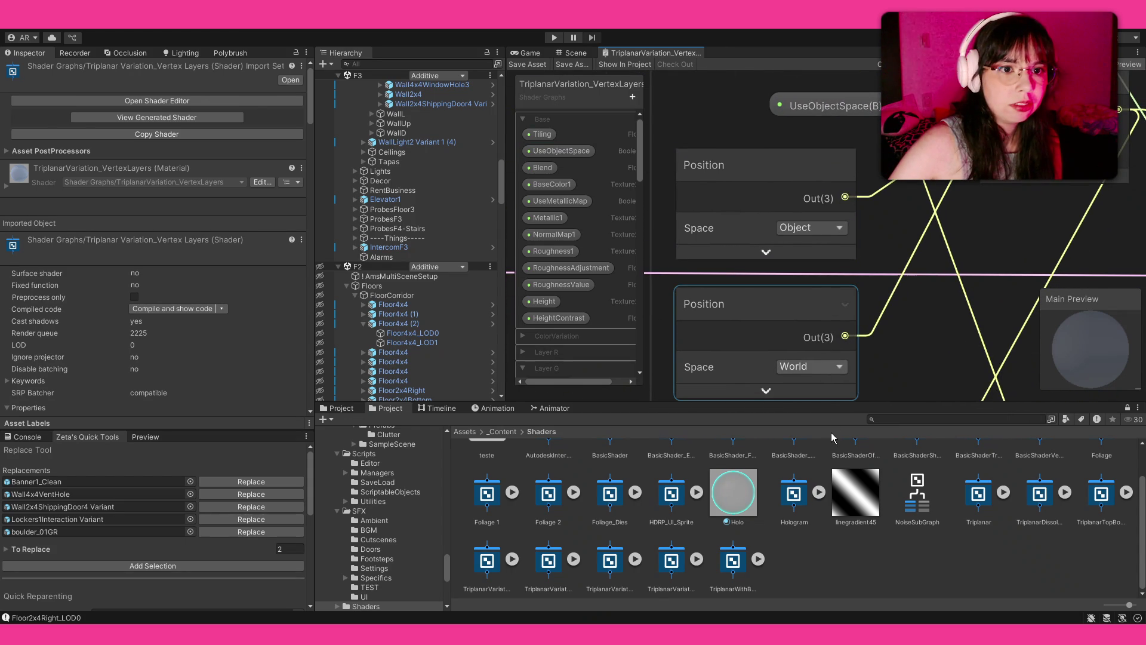
left_click(819, 369)
left_click(824, 418)
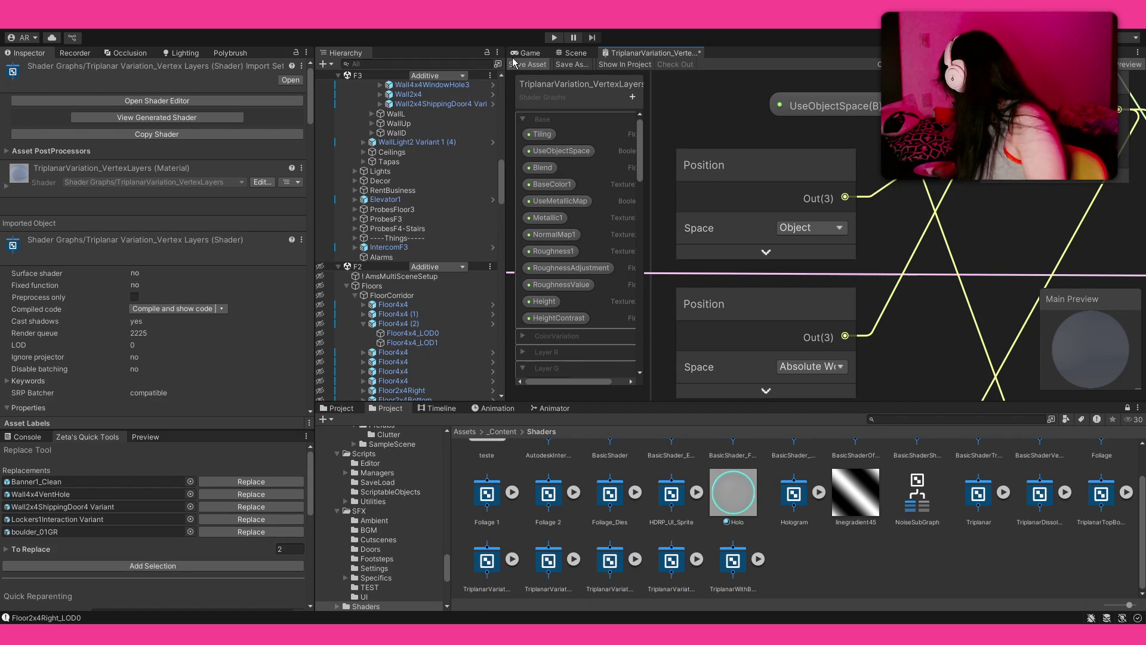
left_click(513, 62)
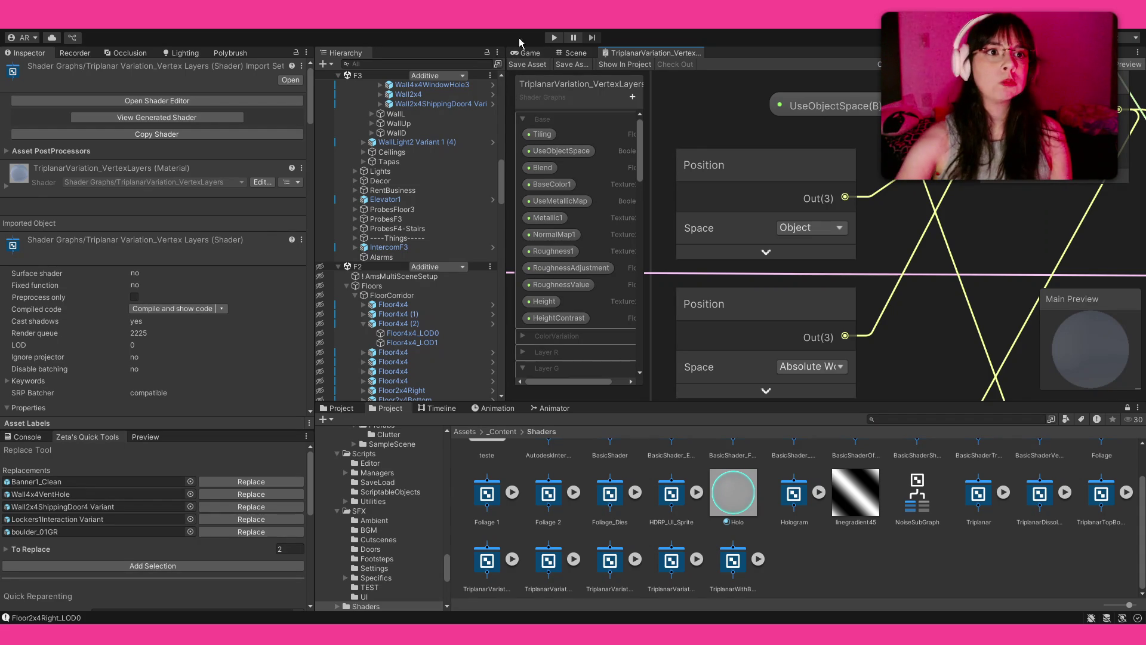
Recompile via the Game view, check the corridor floor in the Scene, and select M_PlasterPainted1
left_click(527, 53)
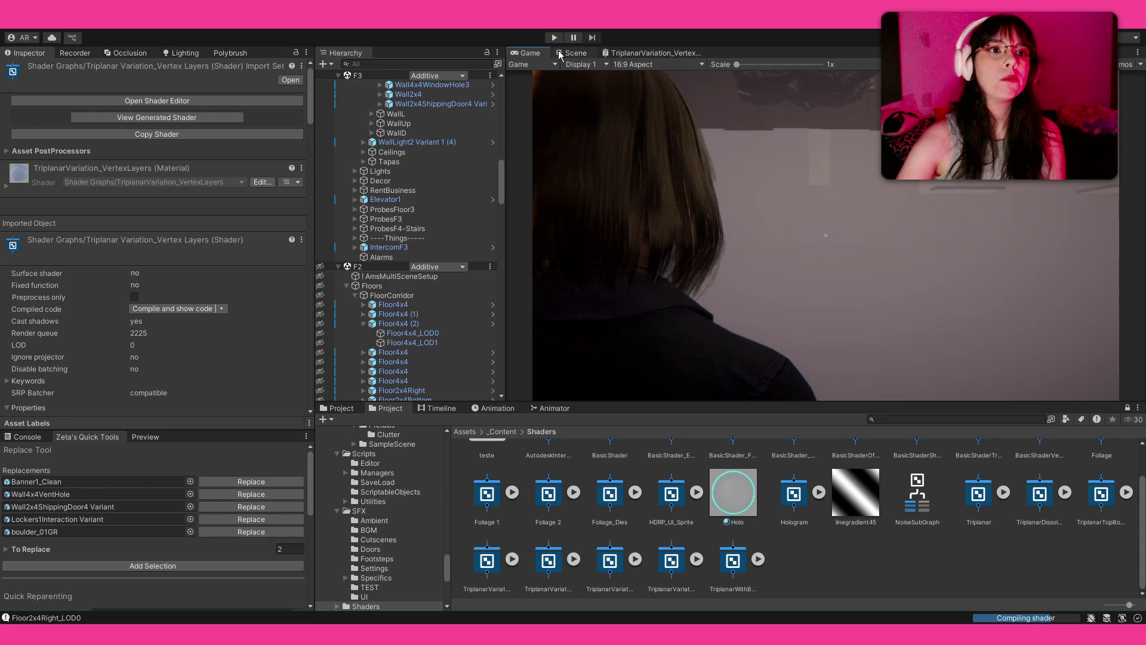
left_click(571, 54)
mouse_move(907, 227)
left_mouse_down()
mouse_move(829, 204)
mouse_move(769, 53)
mouse_move(777, 70)
mouse_move(613, 103)
left_mouse_up()
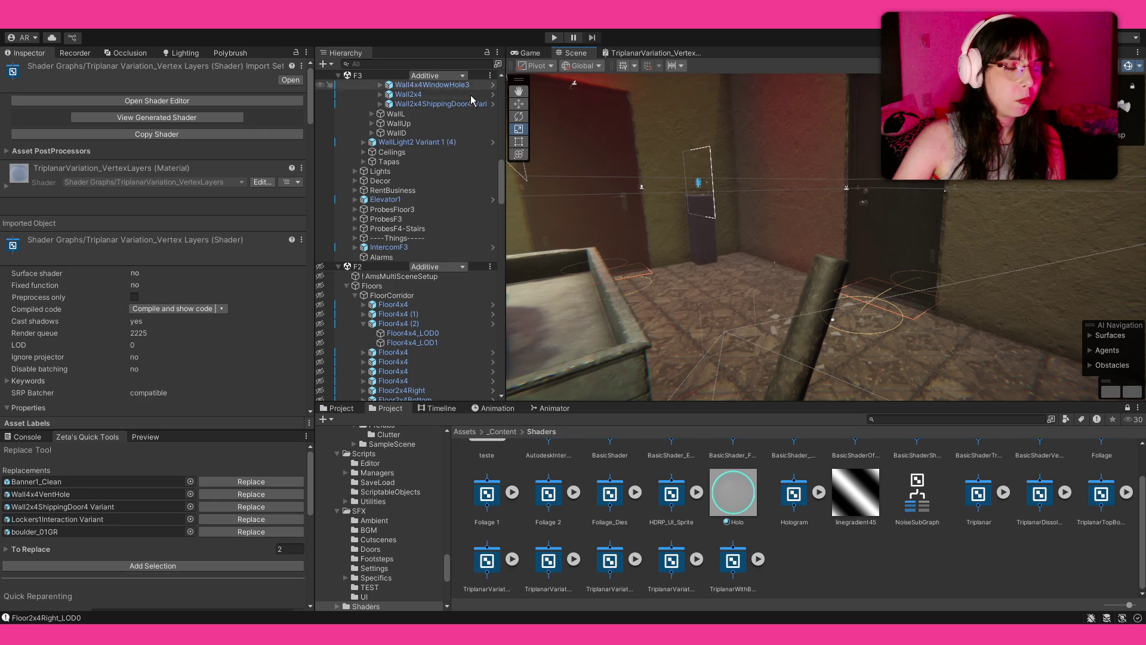
left_click(357, 412)
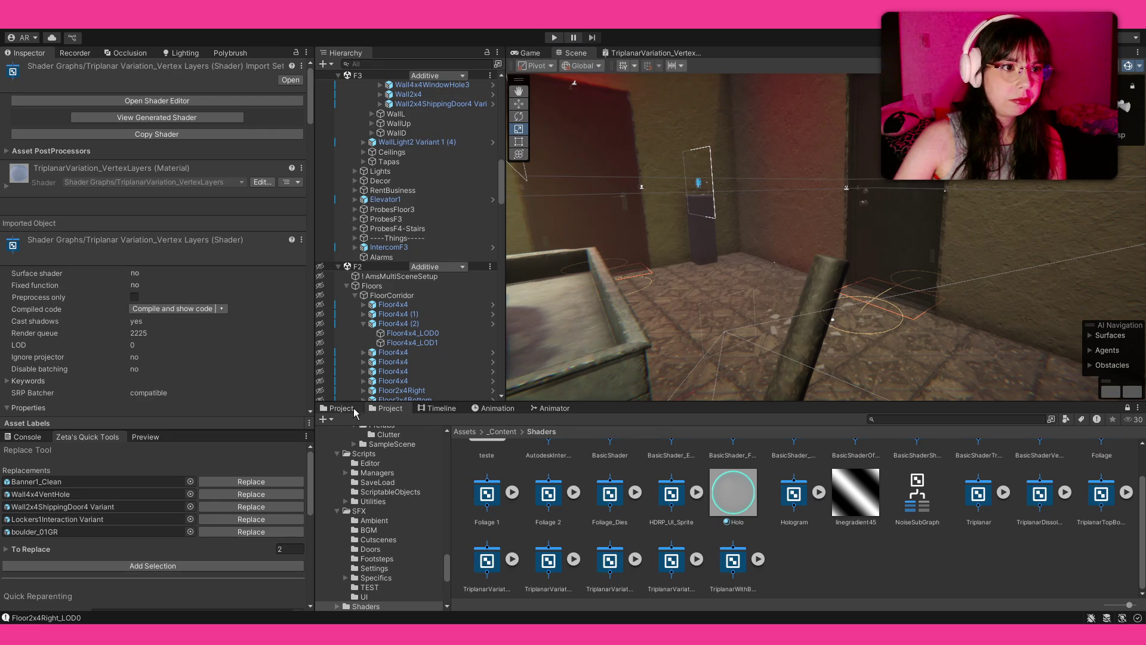
left_click(765, 450)
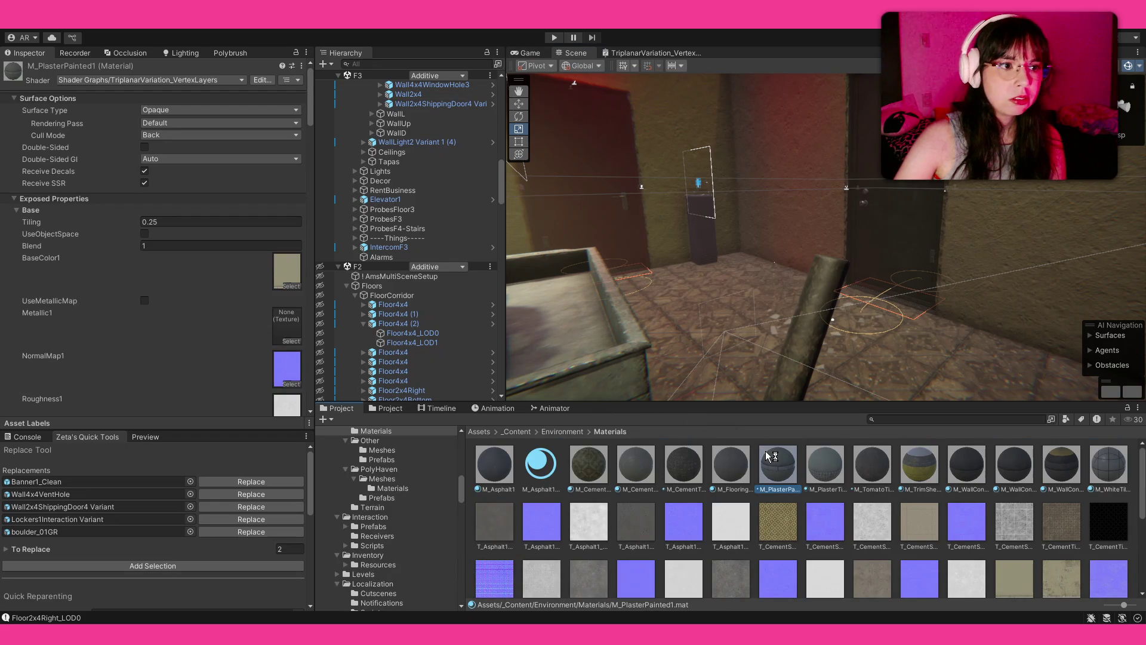
Enable UseObjectSpace on M_PlasterPainted1, comparing the exit-door wall with it off and on
scroll(145, 279, "down", 3)
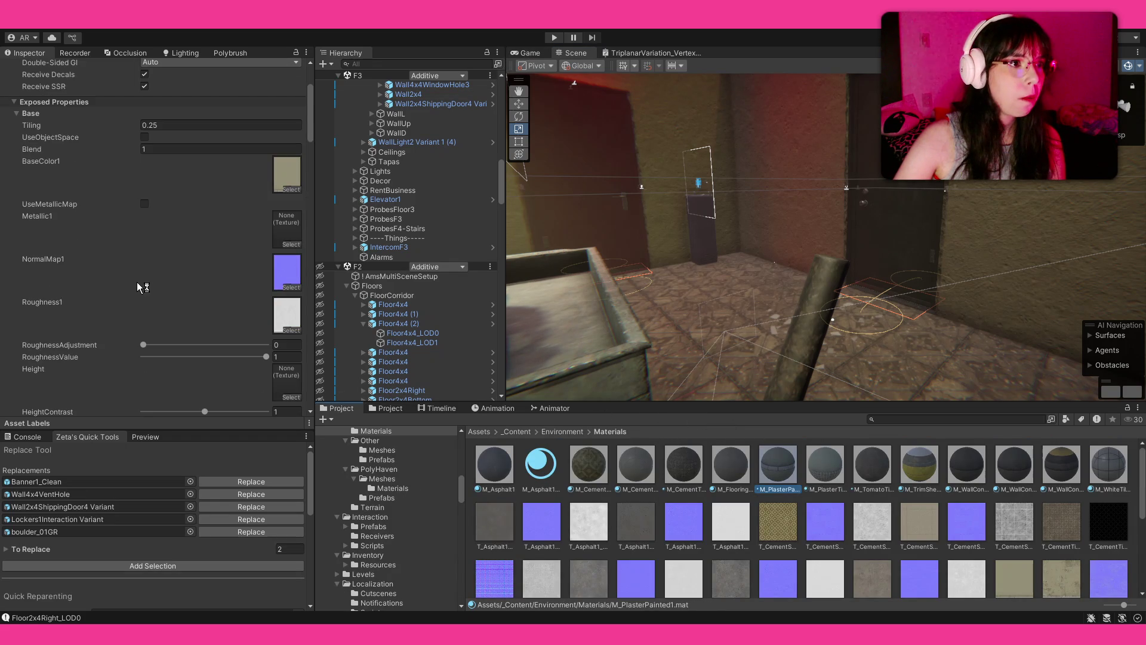
left_click(145, 138)
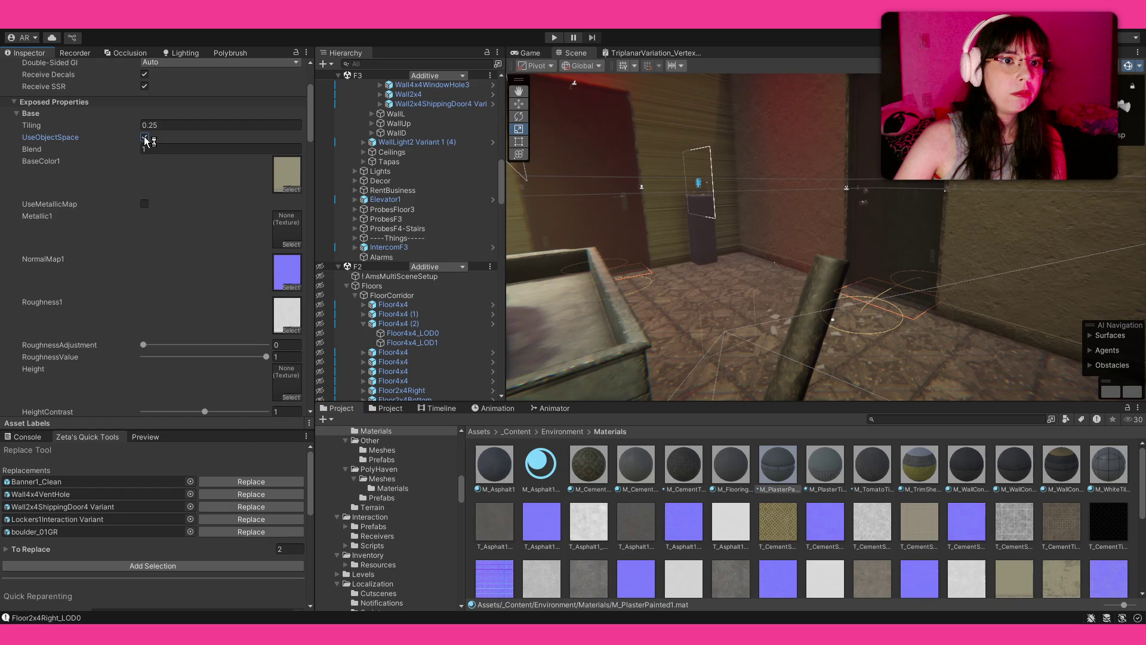
mouse_move(573, 180)
left_mouse_down()
mouse_move(452, 215)
mouse_move(854, 224)
mouse_move(660, 216)
left_mouse_up()
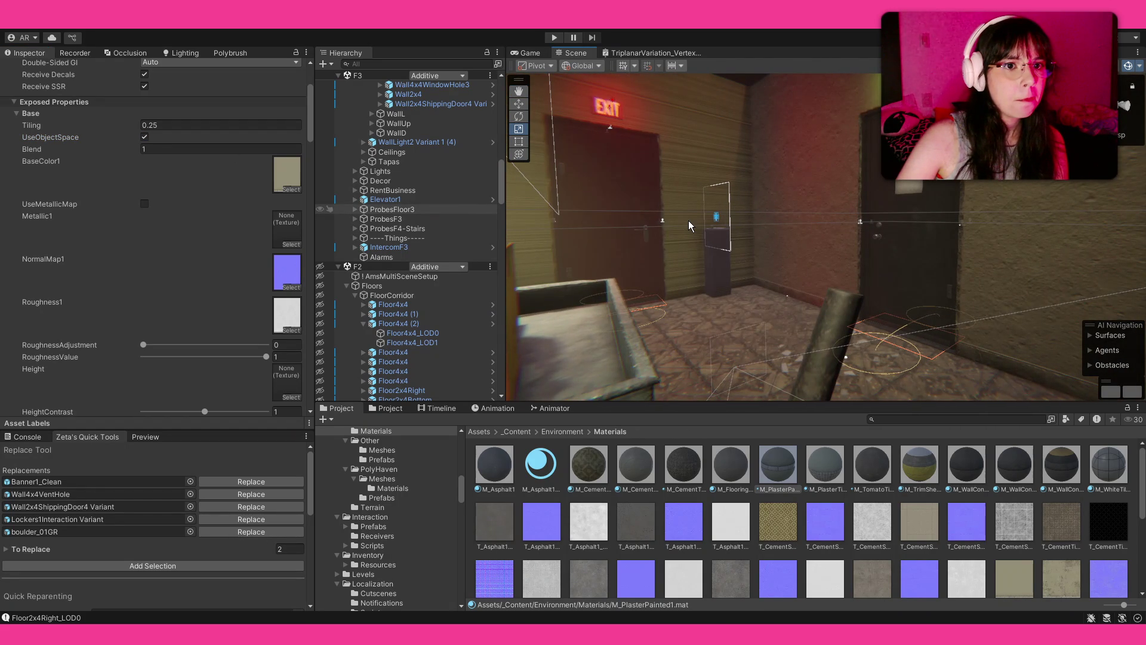
left_click(145, 137)
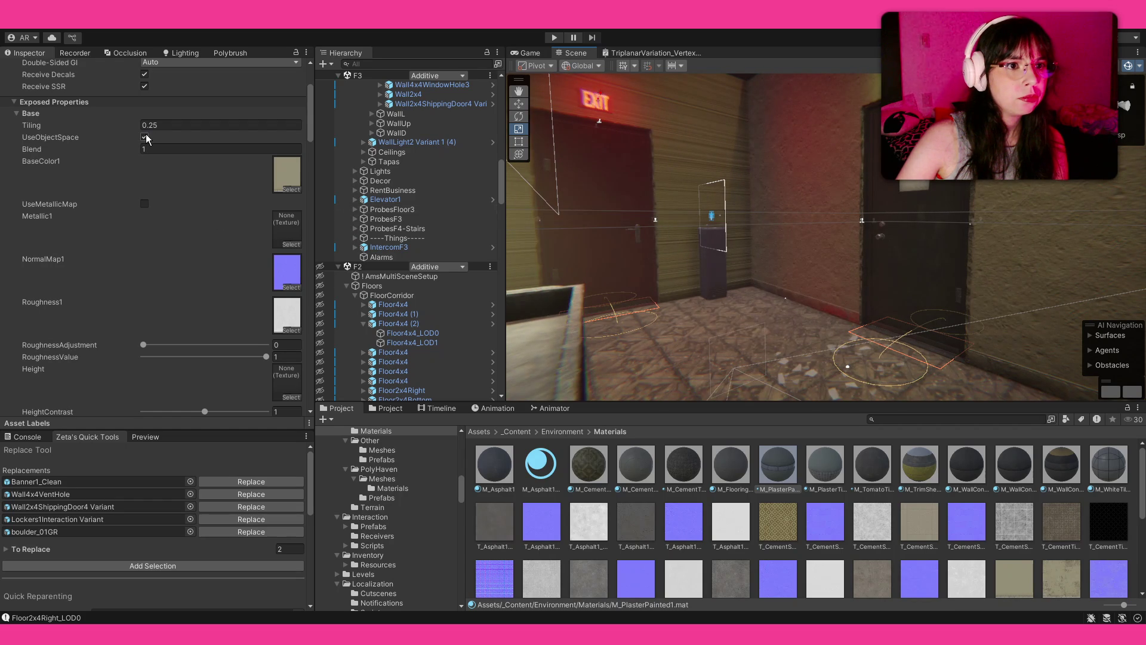
left_click(145, 137)
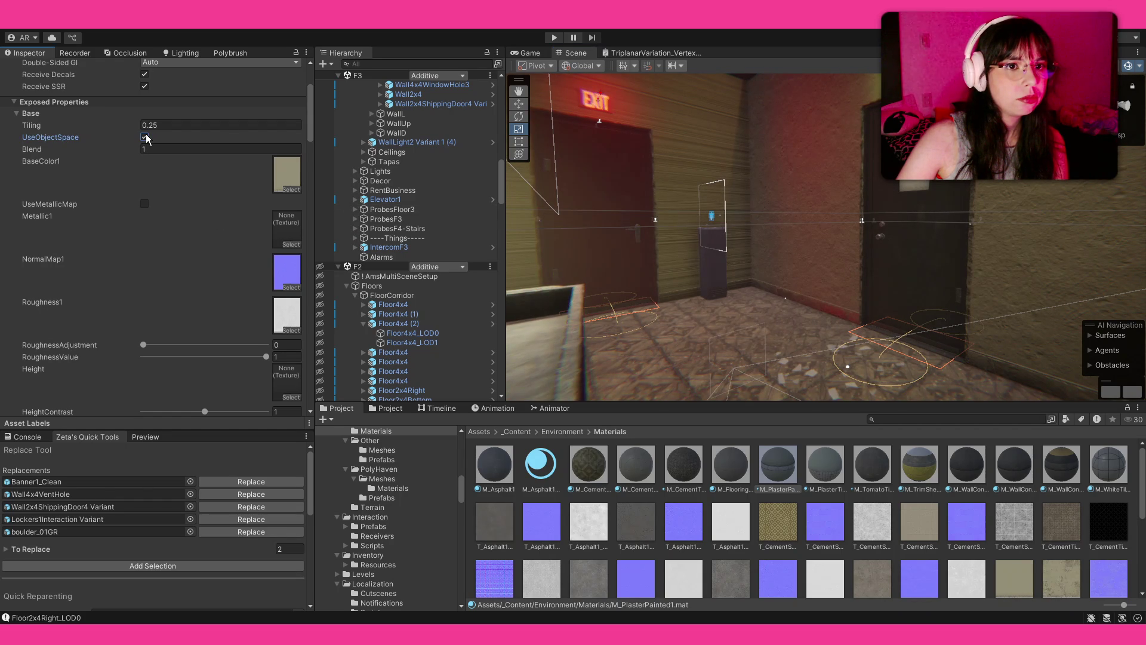
left_click(644, 54)
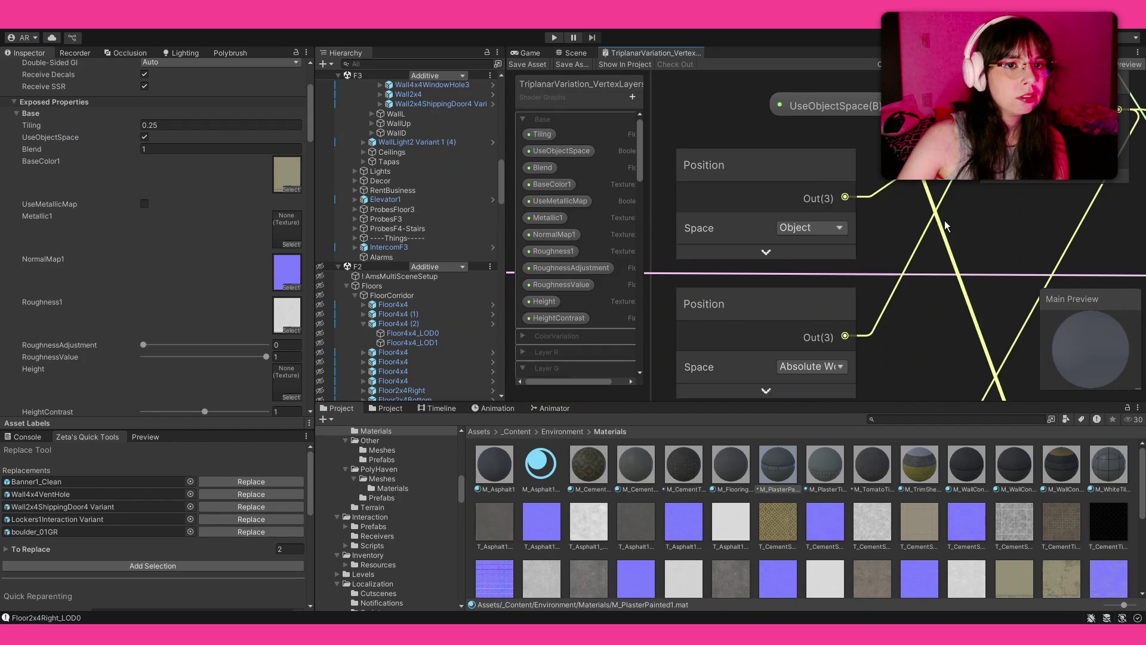
Switch the upper Position node from Object to Tangent space, save, and view the corridor
scroll(944, 218, "down", 3)
scroll(966, 218, "up", 2)
left_click(827, 232)
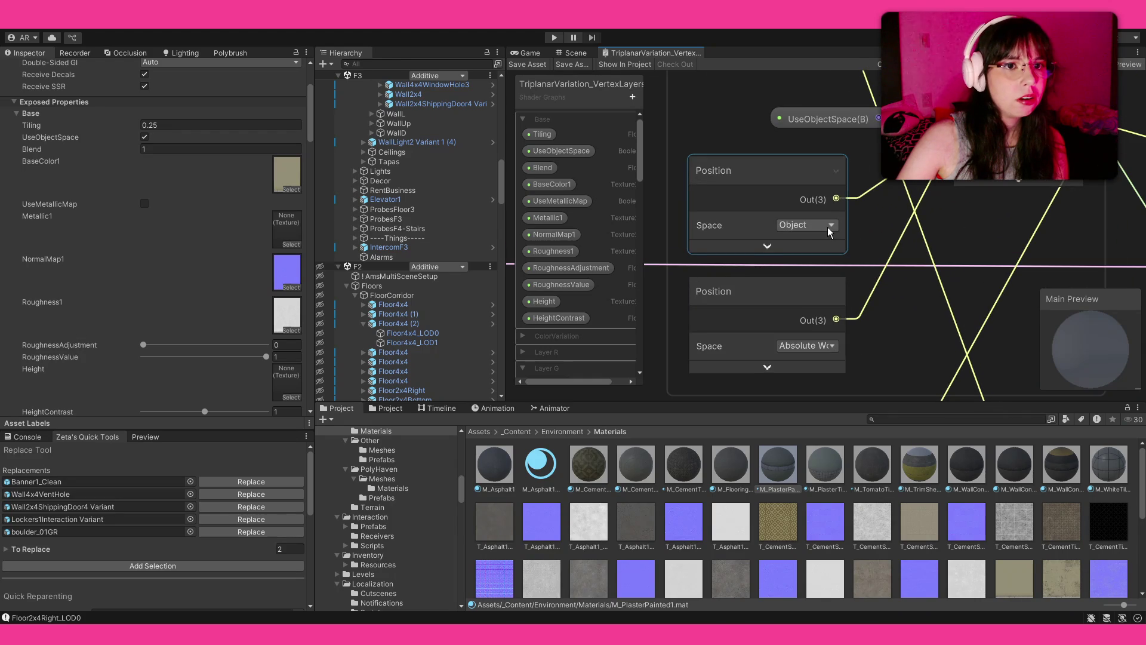
left_click(806, 225)
left_click(800, 266)
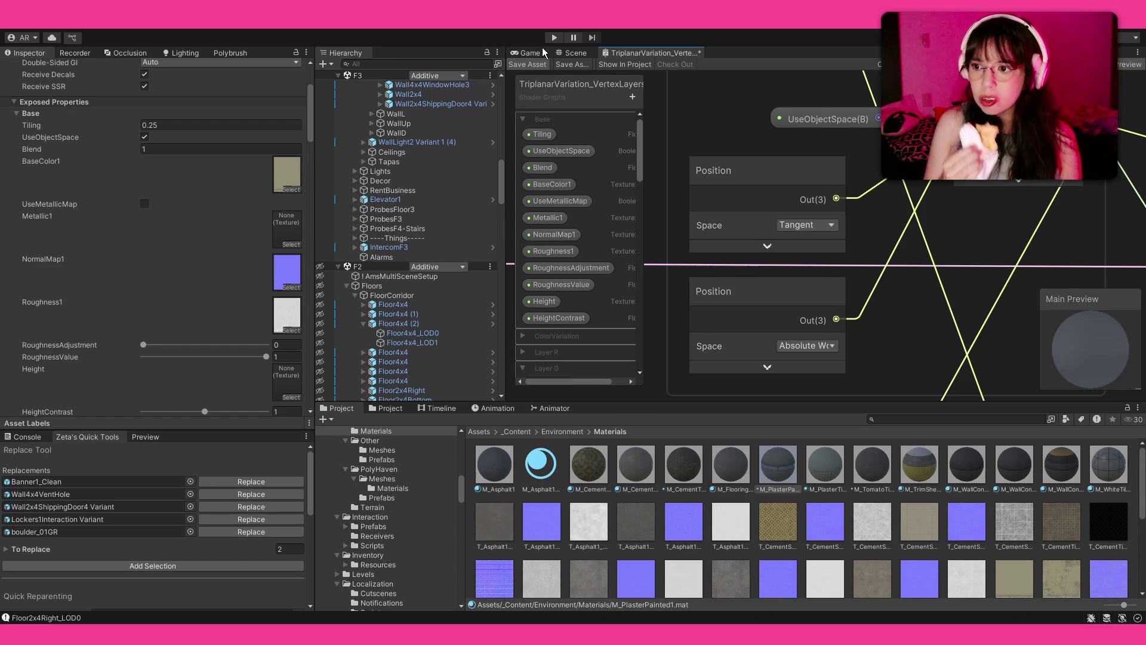
key("ctrl+s")
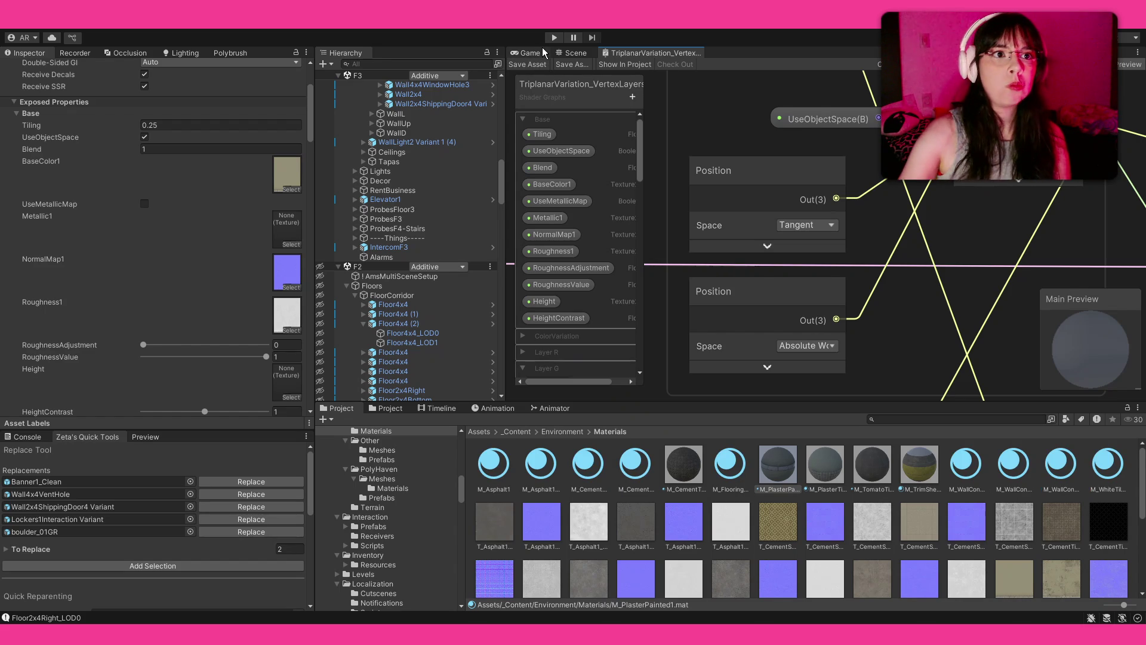
left_click(574, 53)
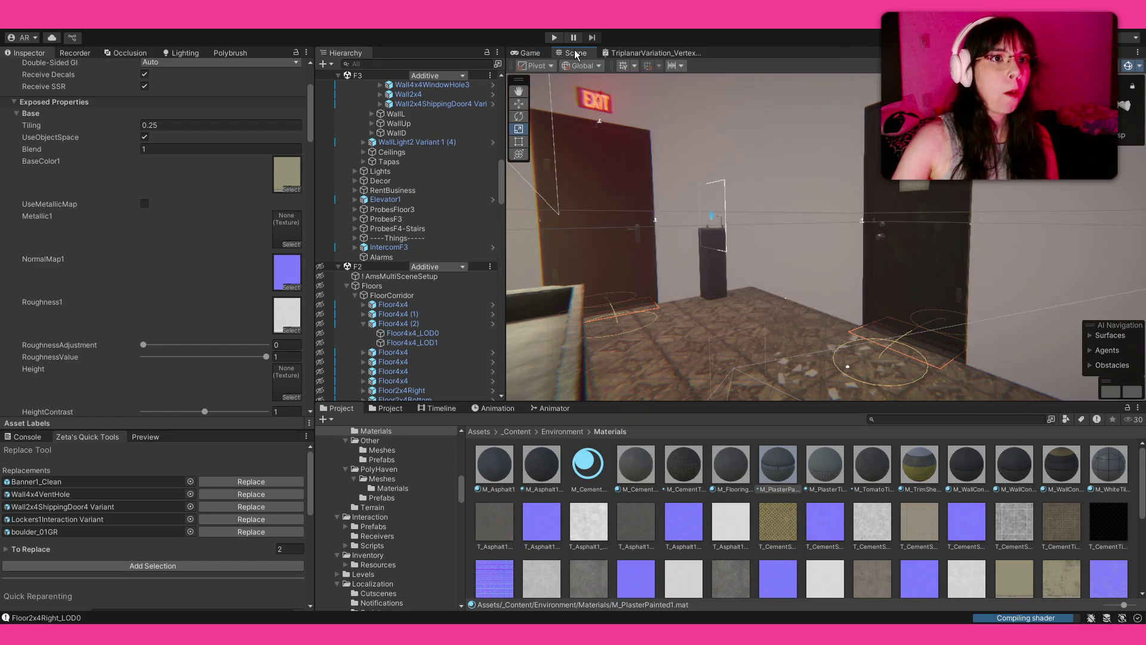
mouse_move(652, 150)
left_mouse_down()
mouse_move(646, 129)
mouse_move(707, 117)
left_mouse_up()
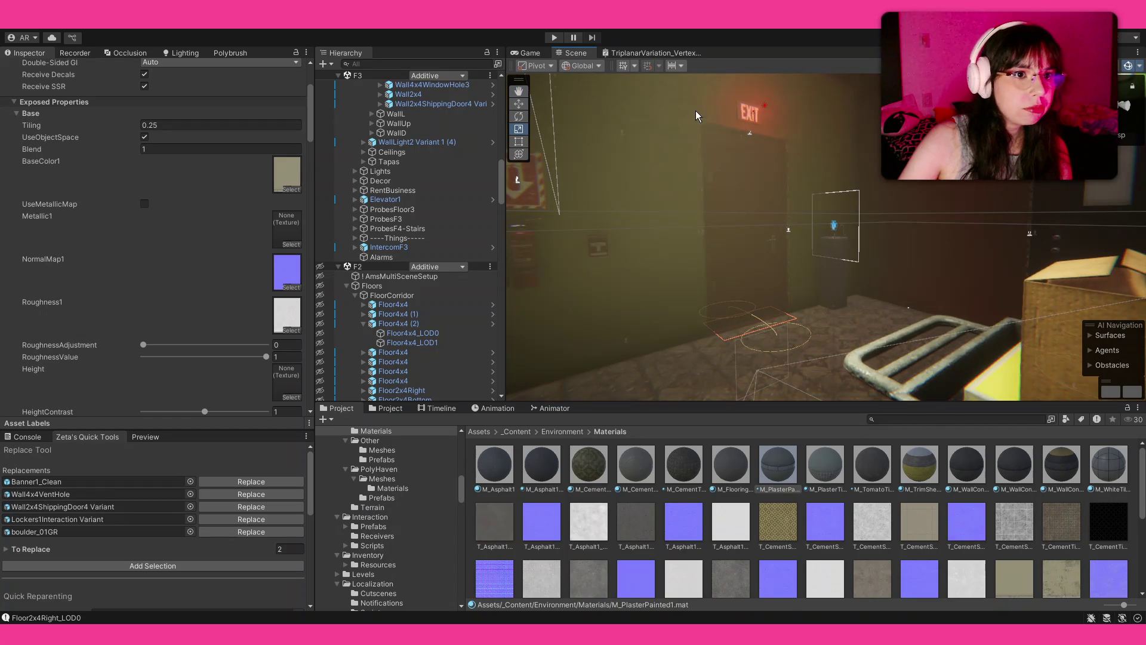
left_click_drag(779, 182, 687, 84)
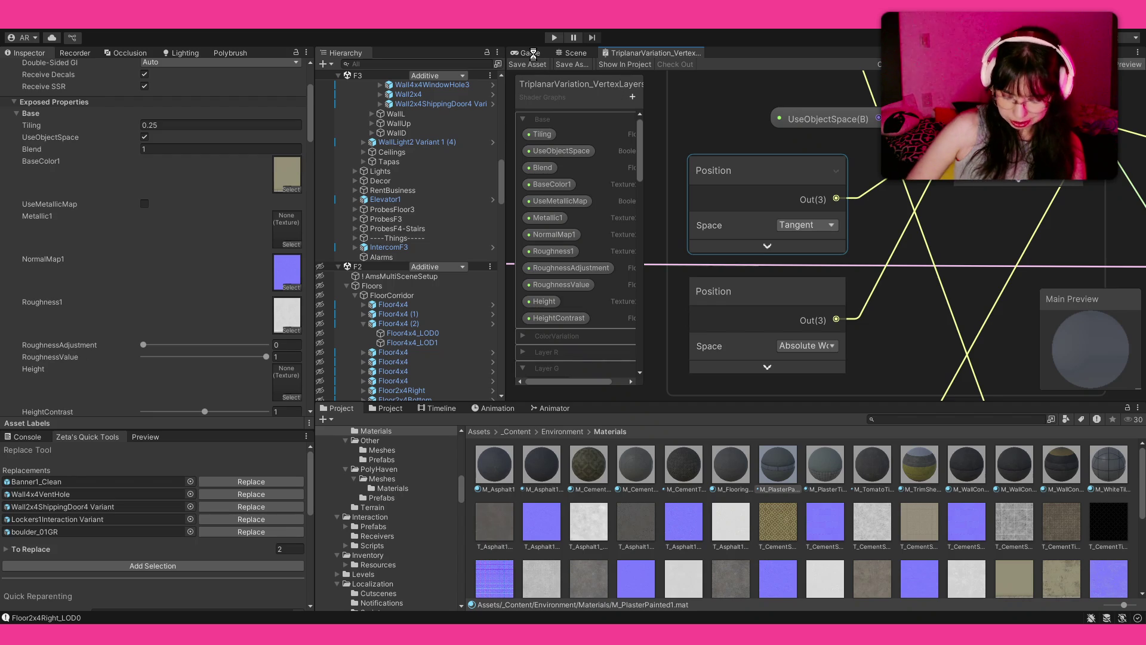
Undo the Tangent change so the upper Position node returns to Object space
key("ctrl+z")
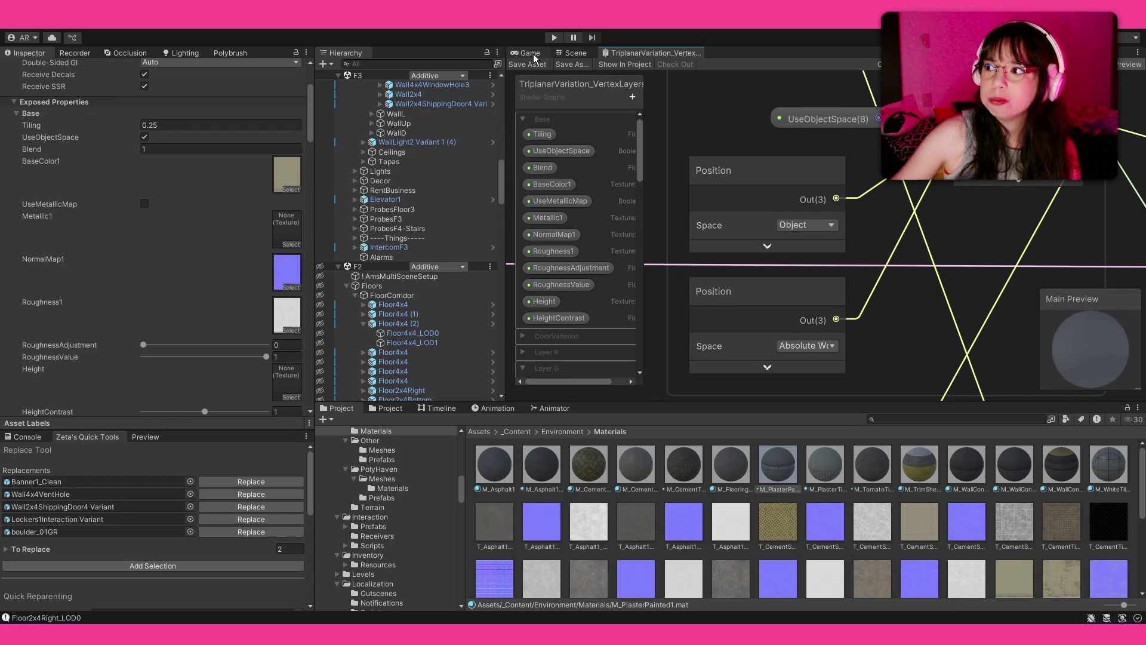
scroll(826, 194, "down", 5)
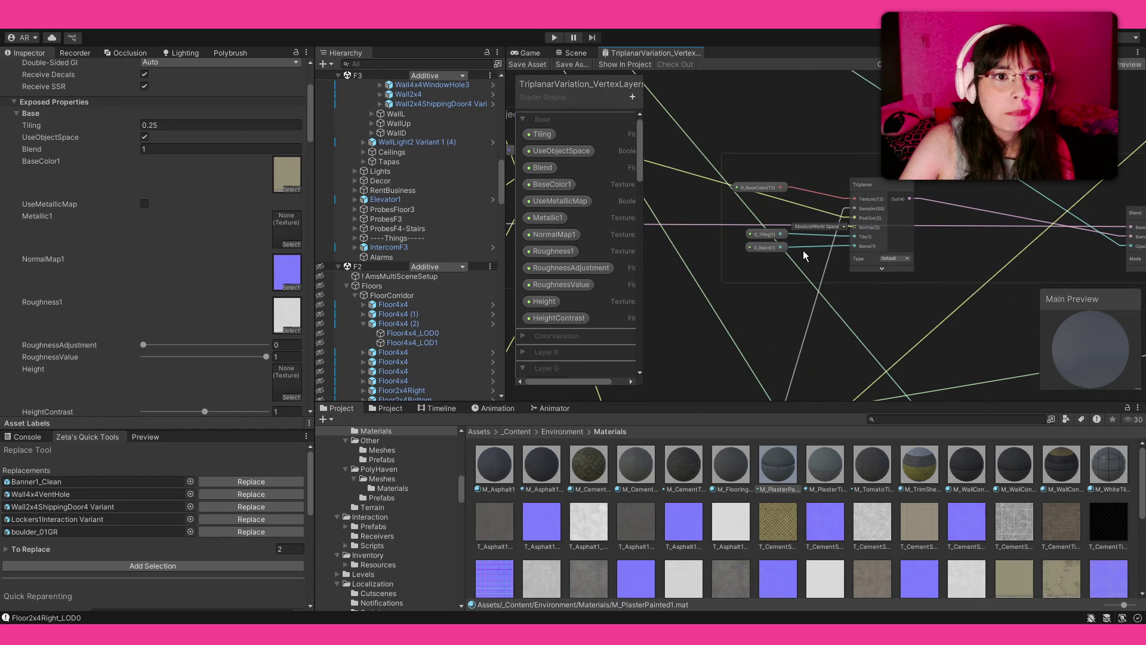
Reroute the first Triplanar node's Position input to the Branch node's output
scroll(776, 227, "up", 4)
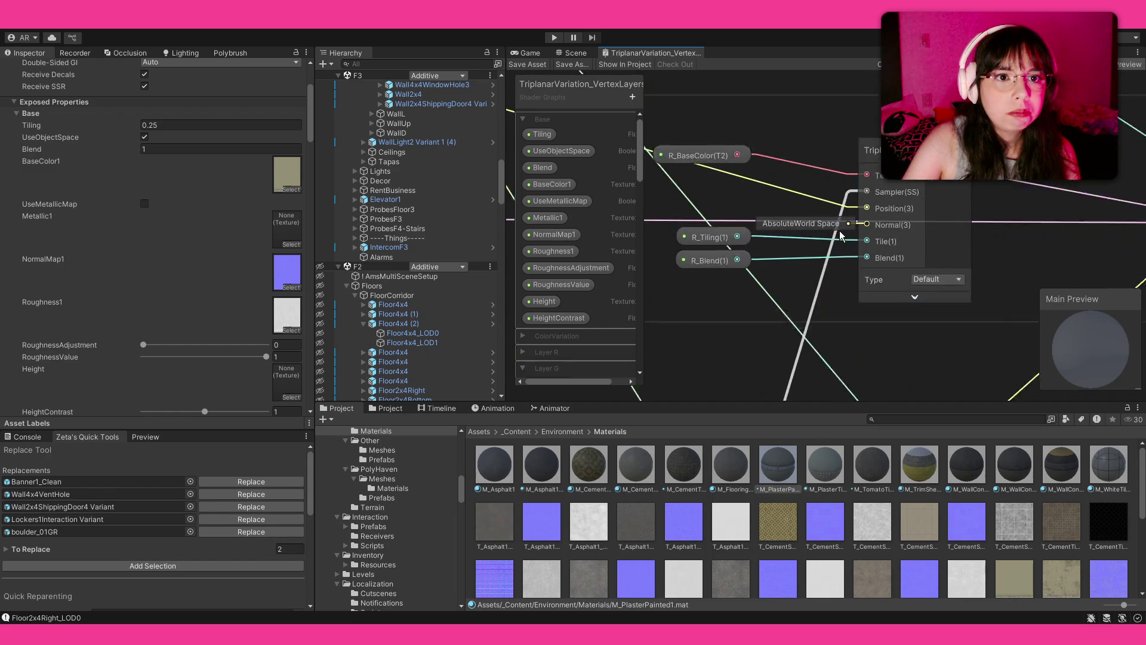
mouse_move(916, 228)
left_mouse_down()
mouse_move(743, 200)
mouse_move(775, 205)
mouse_move(380, 113)
mouse_move(499, 110)
mouse_move(742, 172)
mouse_move(770, 164)
left_mouse_up()
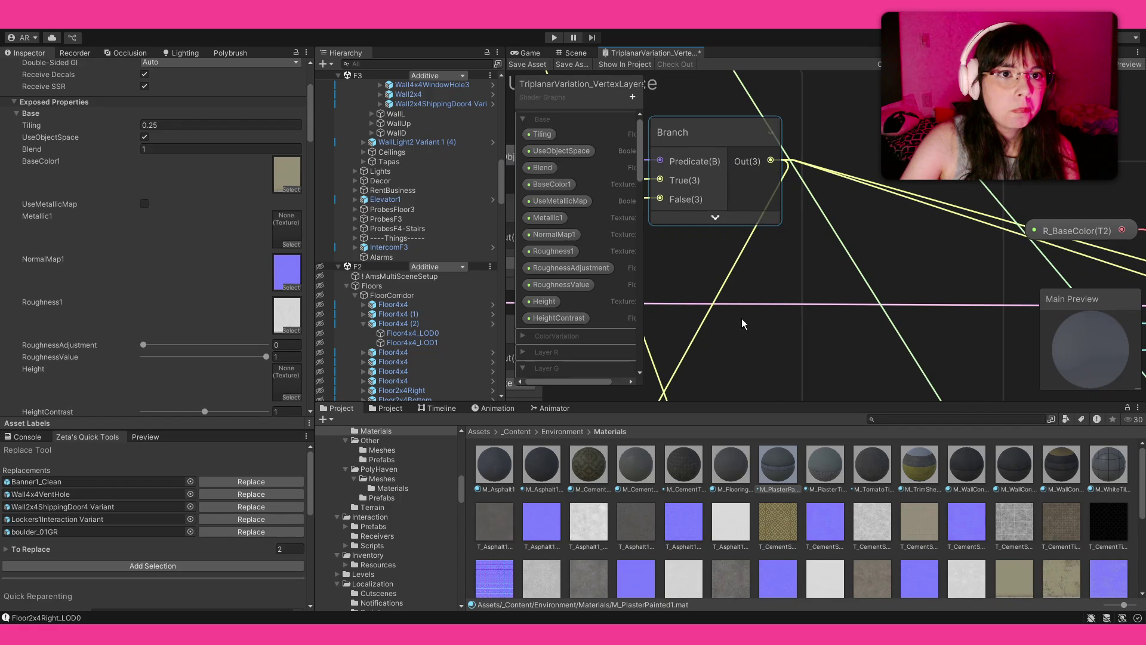
scroll(740, 334, "up", 2)
scroll(757, 230, "down", 2)
scroll(794, 224, "up", 3)
Wire the Branch output into the remaining Triplanar Position inputs and save the graph
mouse_move(730, 318)
left_mouse_down()
mouse_move(851, 195)
mouse_move(811, 234)
mouse_move(876, 70)
mouse_move(777, 353)
mouse_move(796, 56)
left_mouse_up()
mouse_move(767, 241)
left_mouse_down()
mouse_move(721, 334)
mouse_move(911, 273)
left_mouse_up()
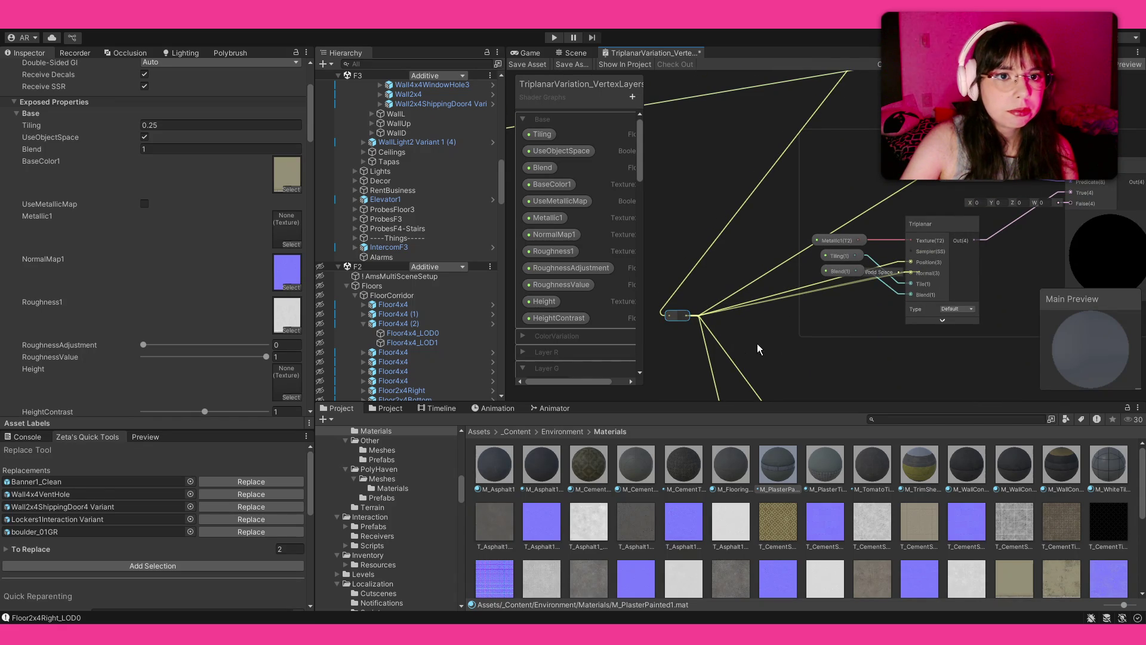
mouse_move(678, 315)
left_mouse_down()
mouse_move(704, 566)
mouse_move(671, 606)
mouse_move(683, 460)
mouse_move(756, 334)
mouse_move(772, 180)
mouse_move(955, 234)
mouse_move(1034, 231)
left_mouse_up()
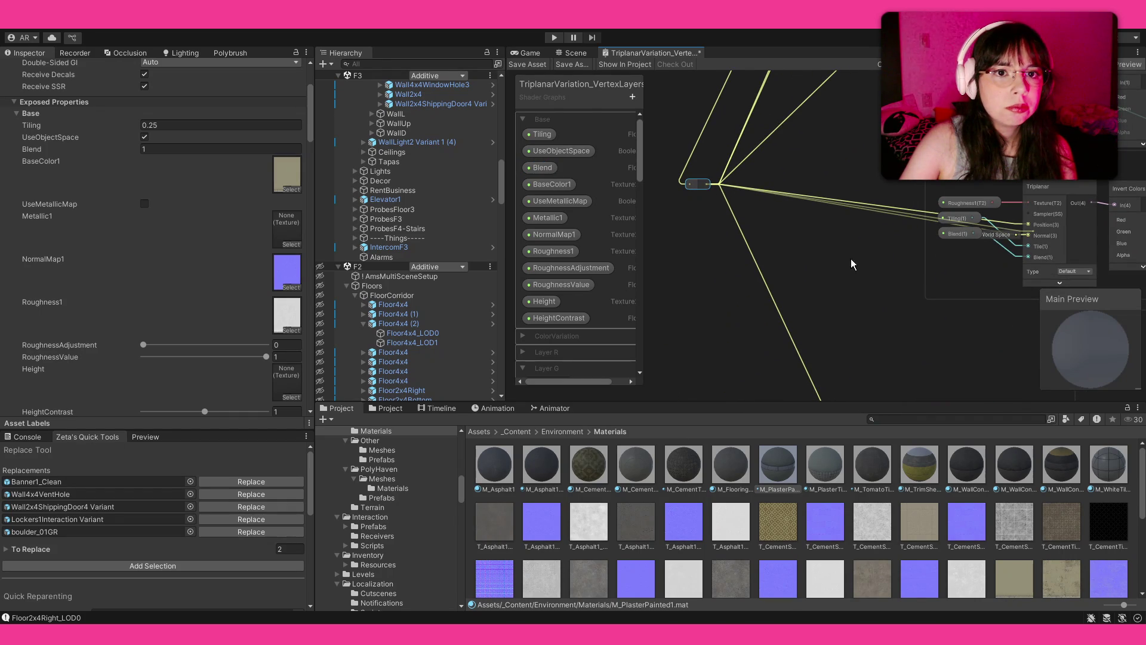
mouse_move(704, 187)
left_mouse_down()
mouse_move(702, 277)
mouse_move(735, 390)
mouse_move(725, 145)
mouse_move(702, 173)
mouse_move(860, 258)
left_mouse_up()
left_click(541, 64)
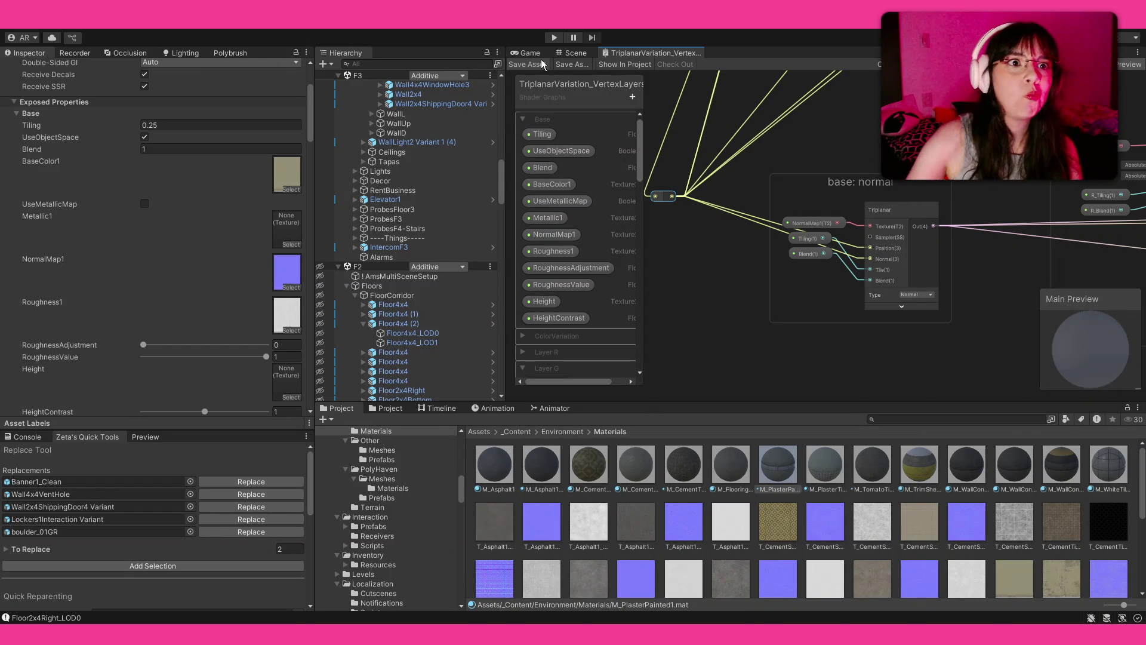
Glance at the Game view, then frame the exit-door corridor in Scene view to inspect the recompiled plaster shader
left_click(534, 54)
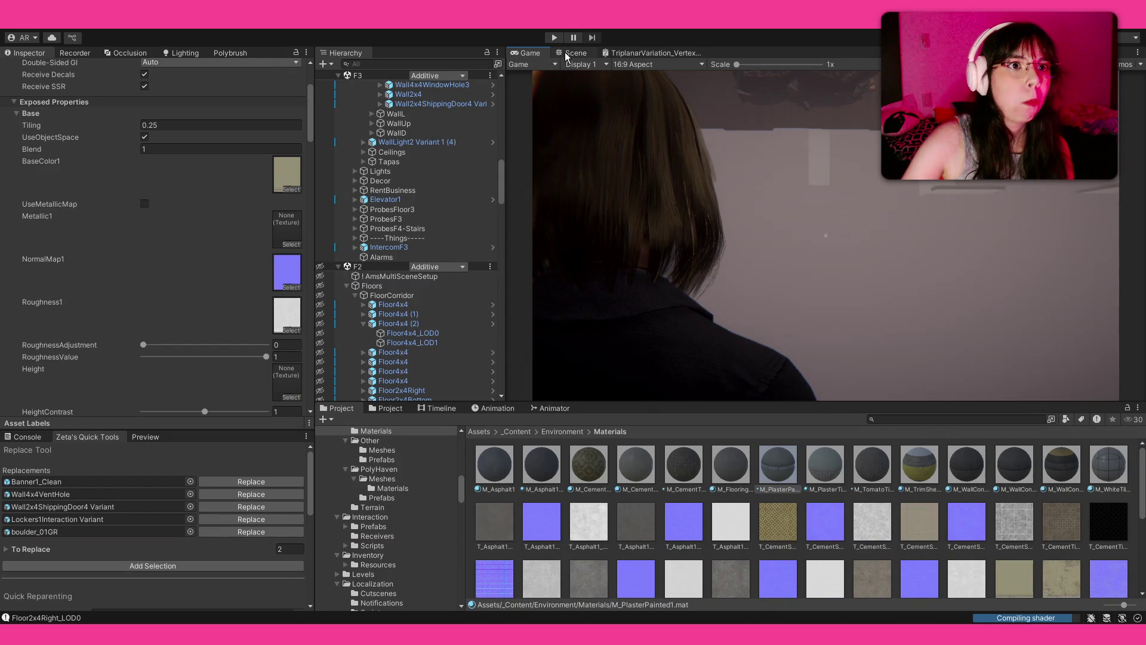
left_click(567, 53)
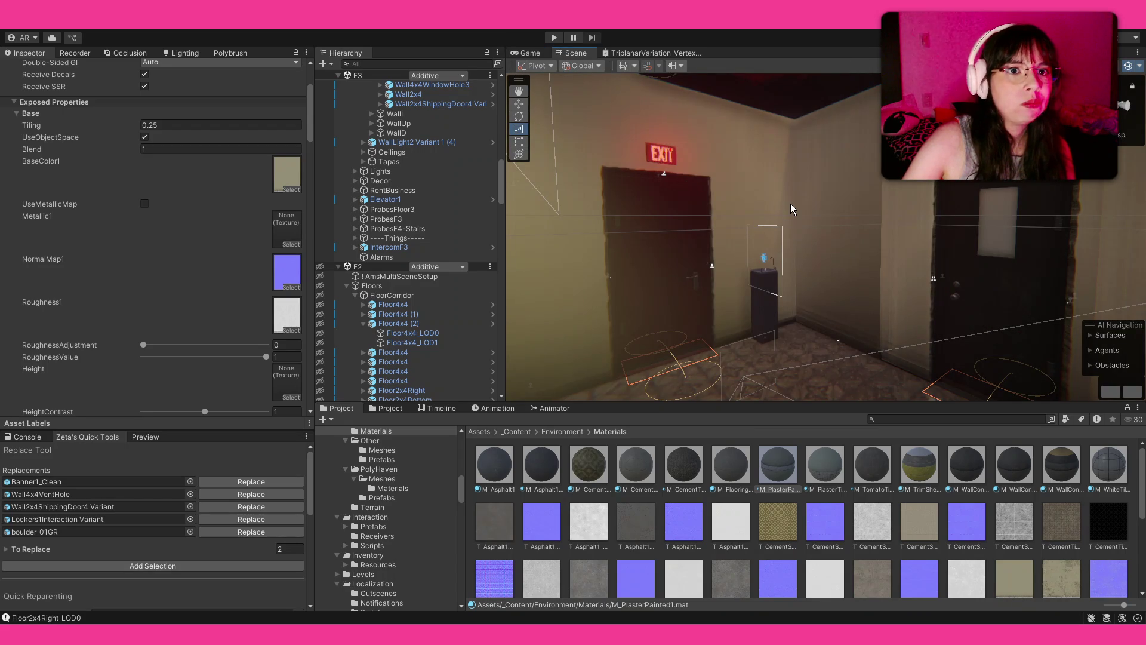
key("f")
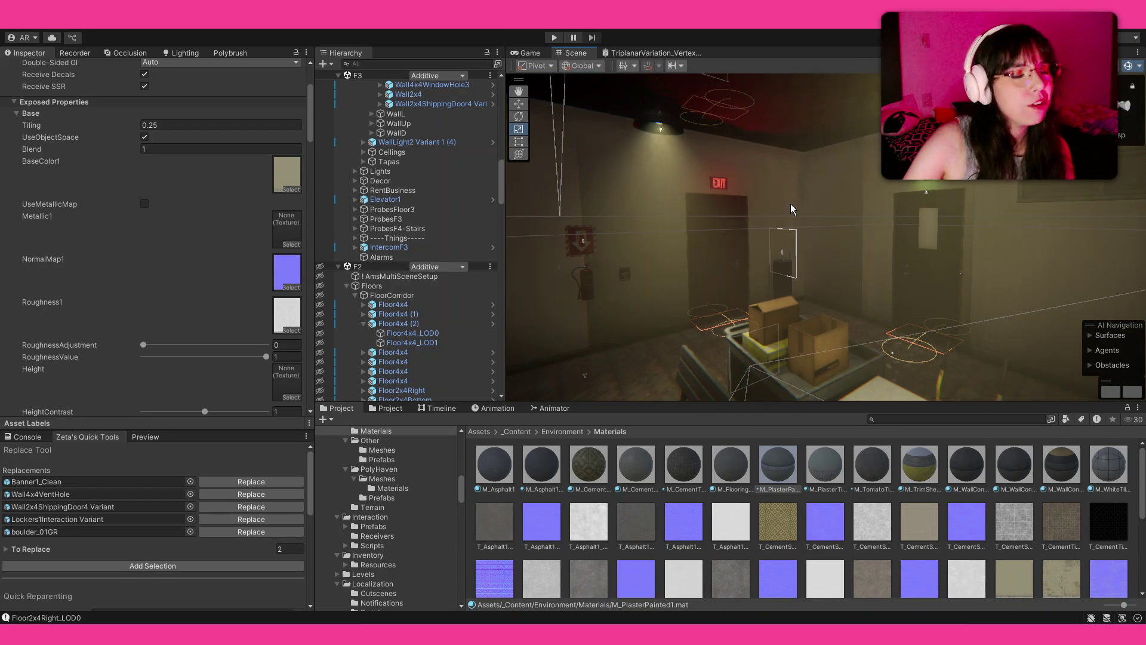
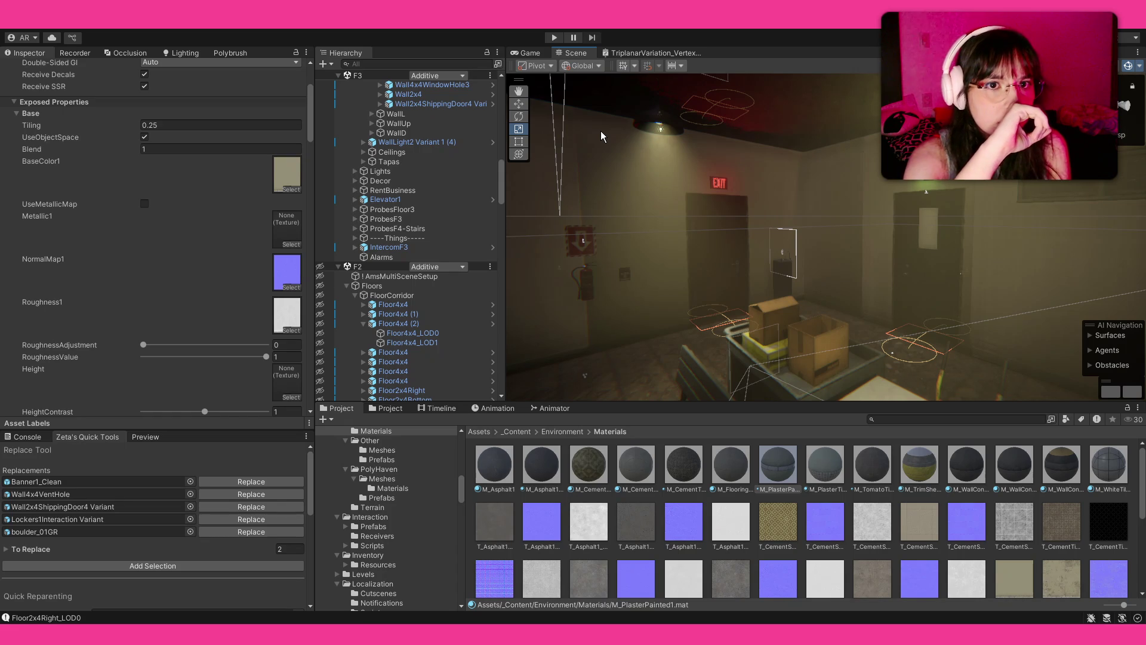
Open the TriplanarVariation_VertexLayers graph, select the base: normal Triplanar node, and show the console
left_click(643, 54)
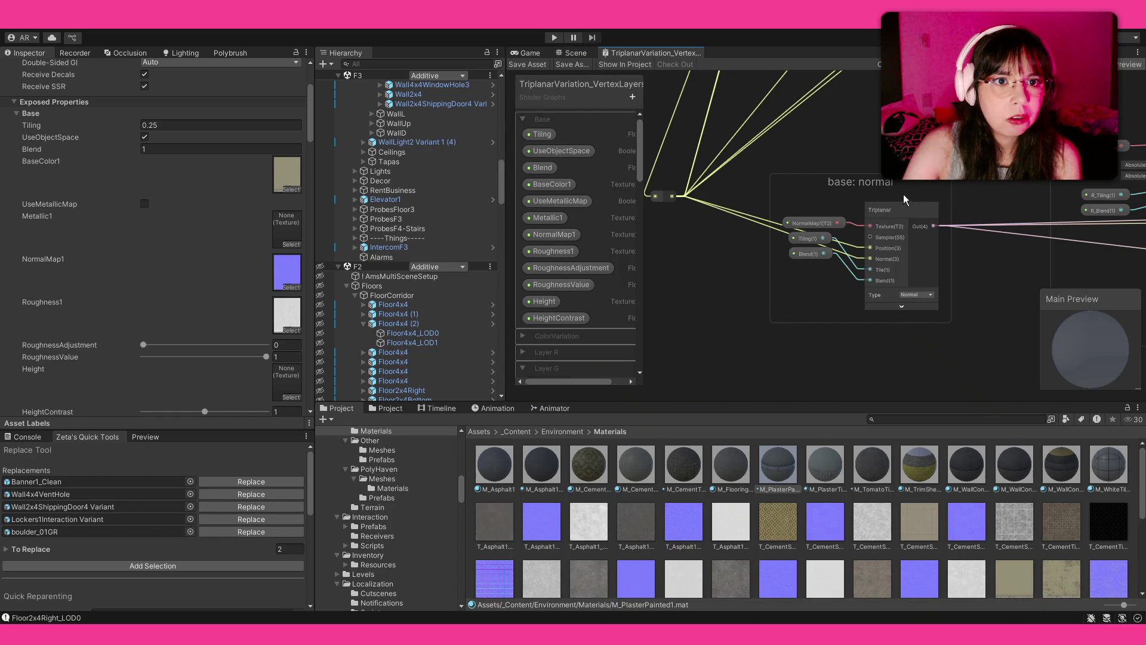
scroll(905, 210, "up", 1)
scroll(905, 210, "up", 2)
left_click(905, 210)
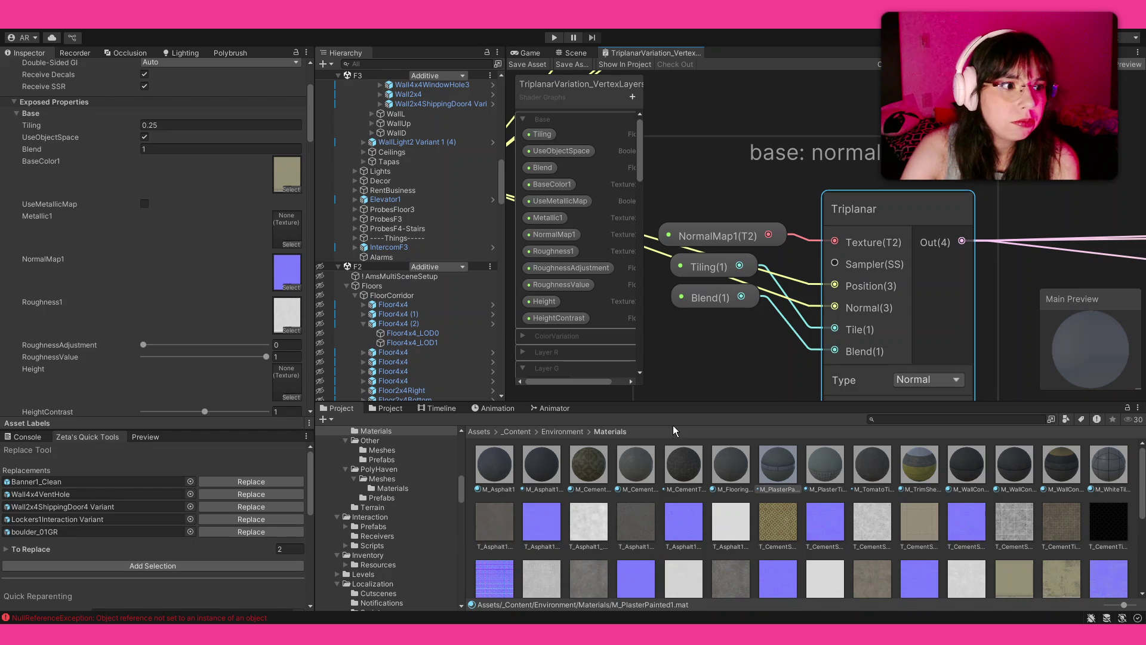
scroll(890, 206, "down", 3)
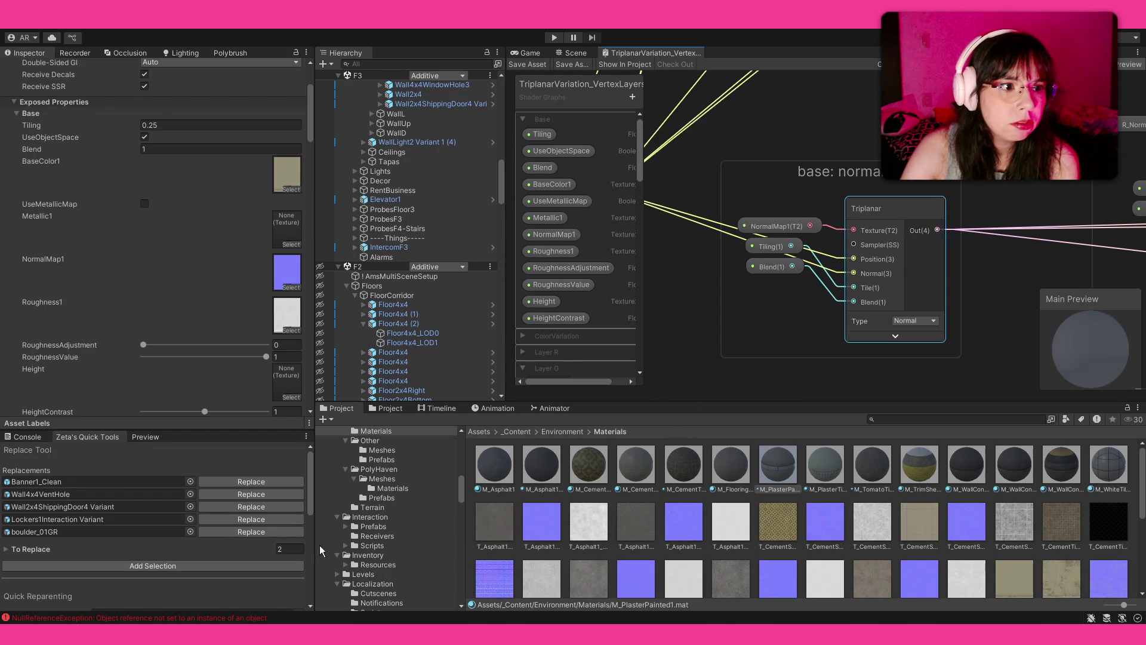
left_click(276, 618)
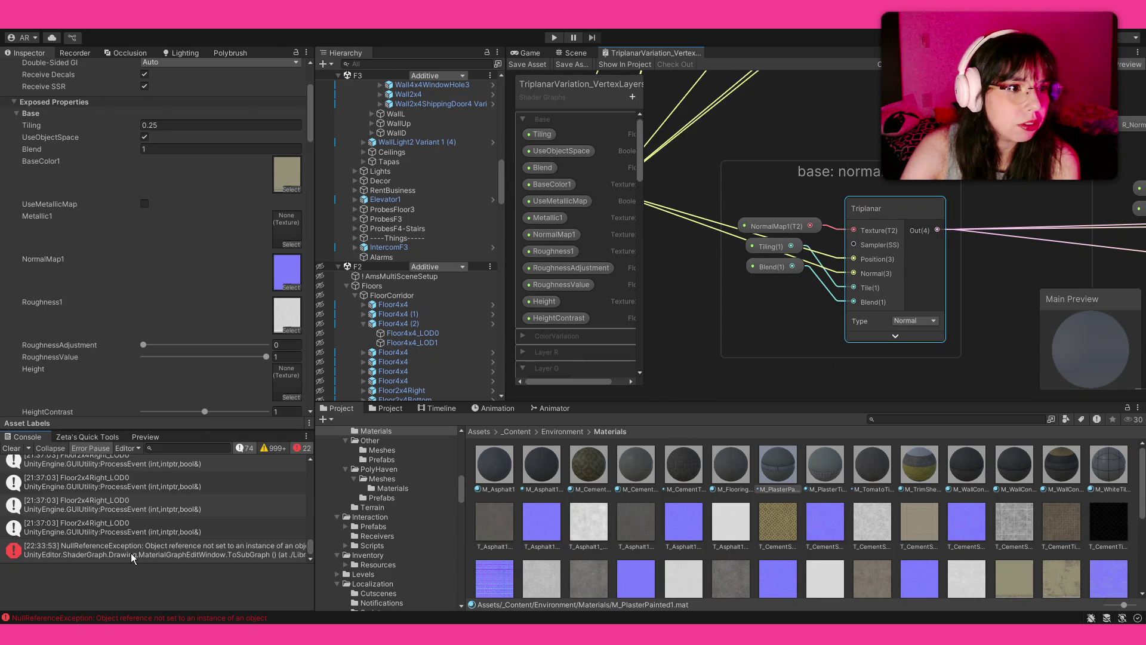
Read the NullReferenceException's stack trace in the Console, then deselect the Triplanar node
left_click(135, 555)
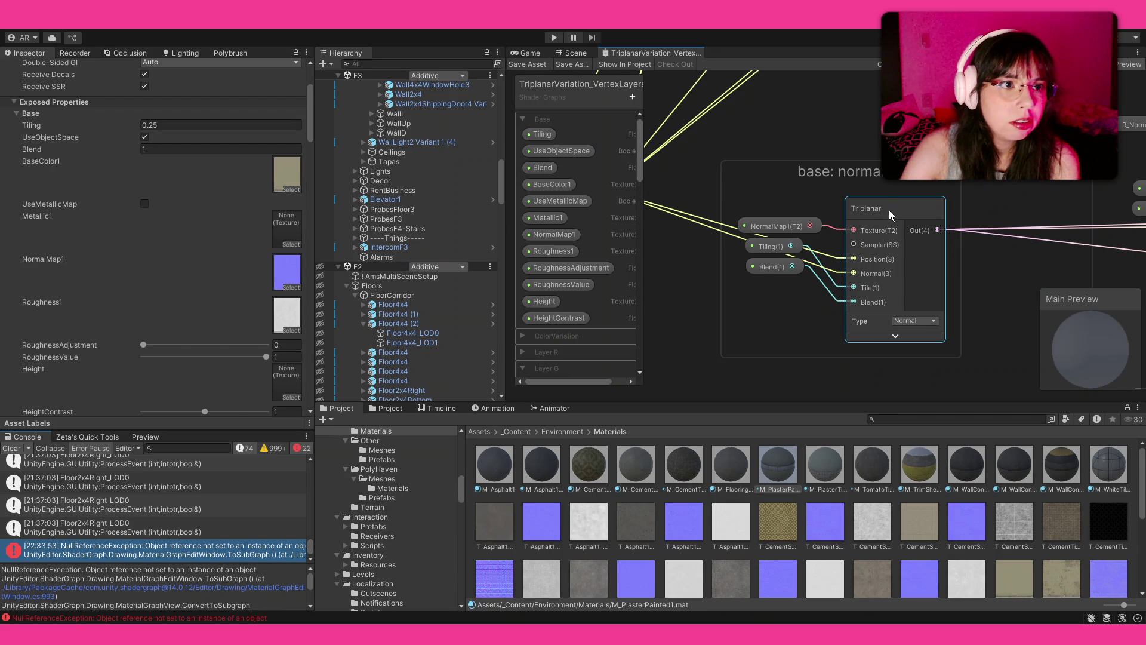
scroll(888, 206, "down", 1)
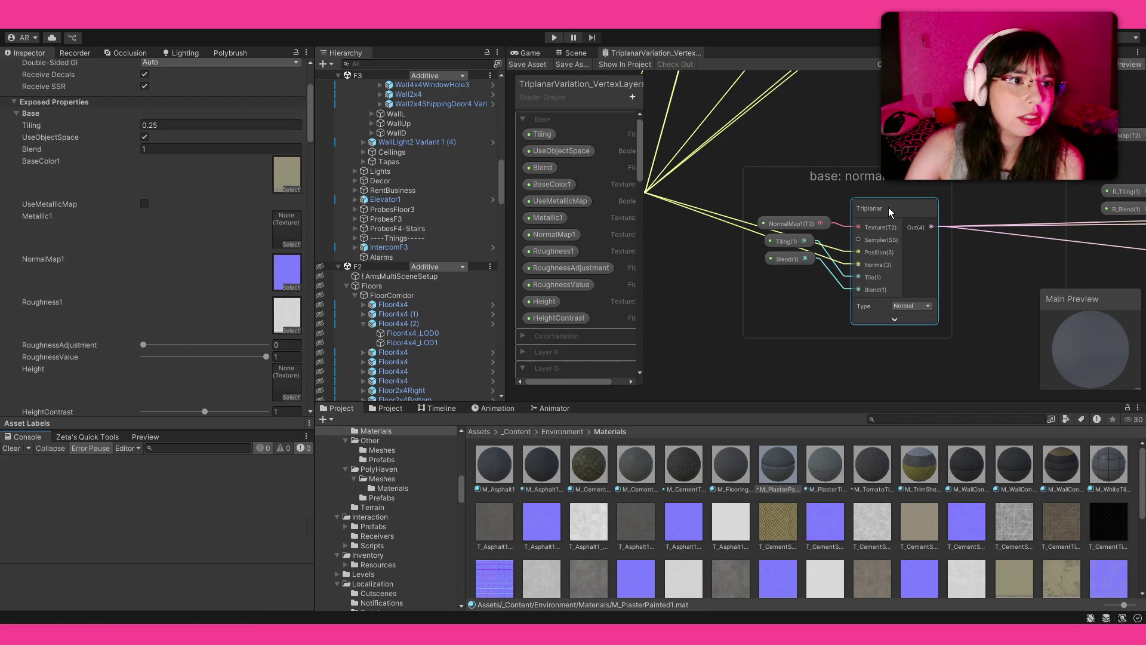
scroll(889, 207, "up", 4)
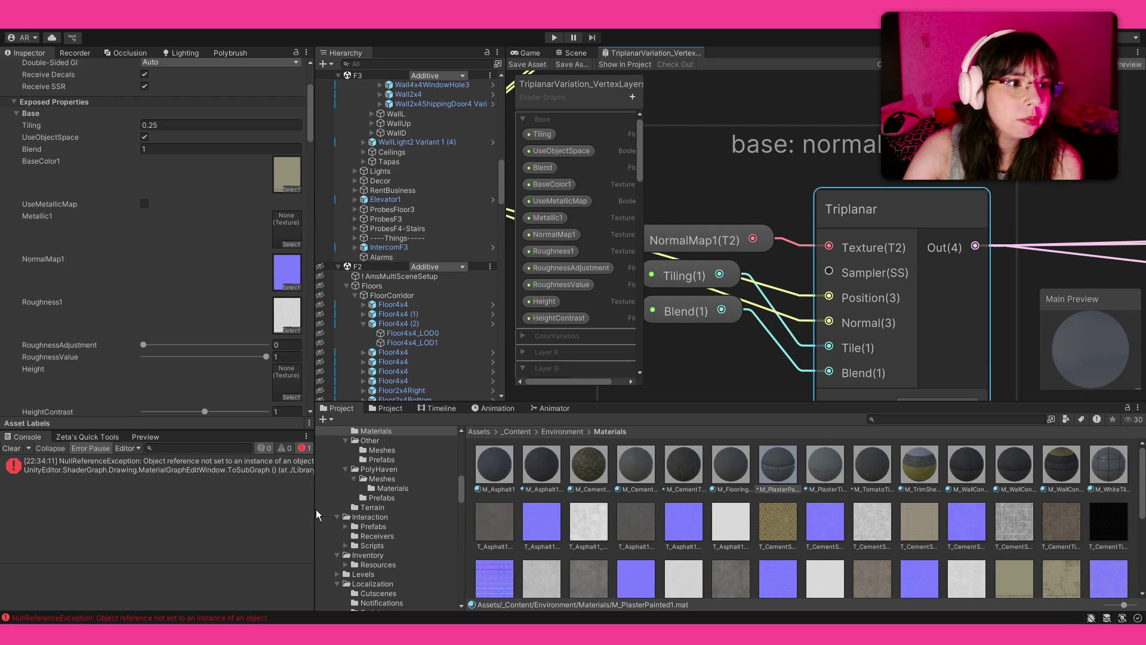
left_click(267, 466)
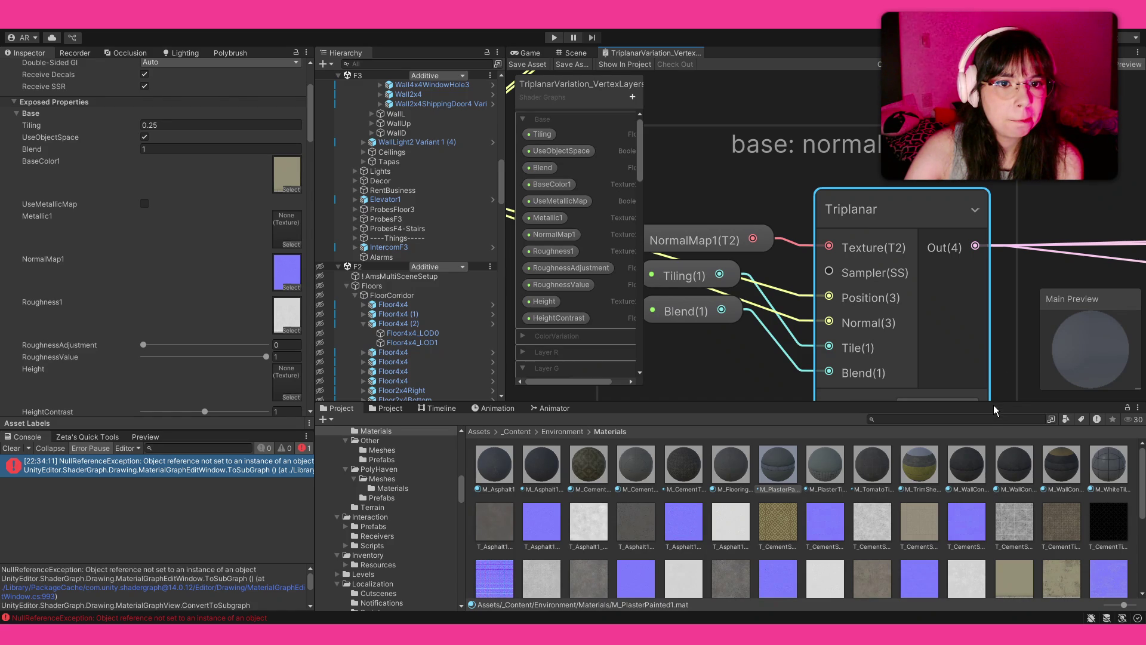
left_click(721, 357)
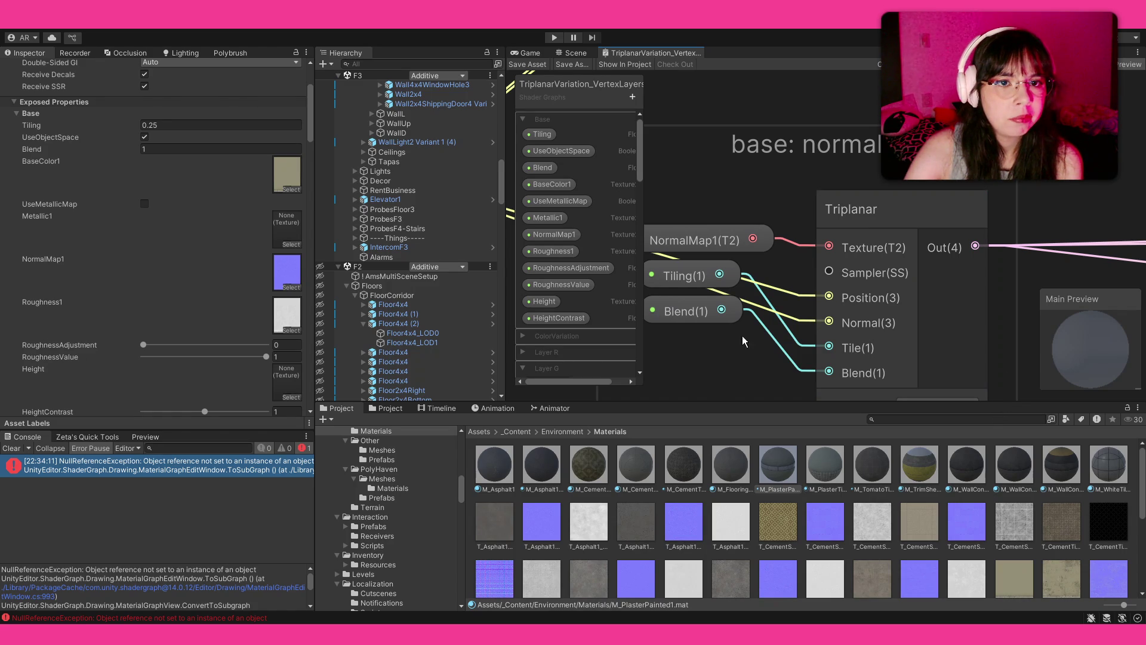
scroll(742, 335, "down", 5)
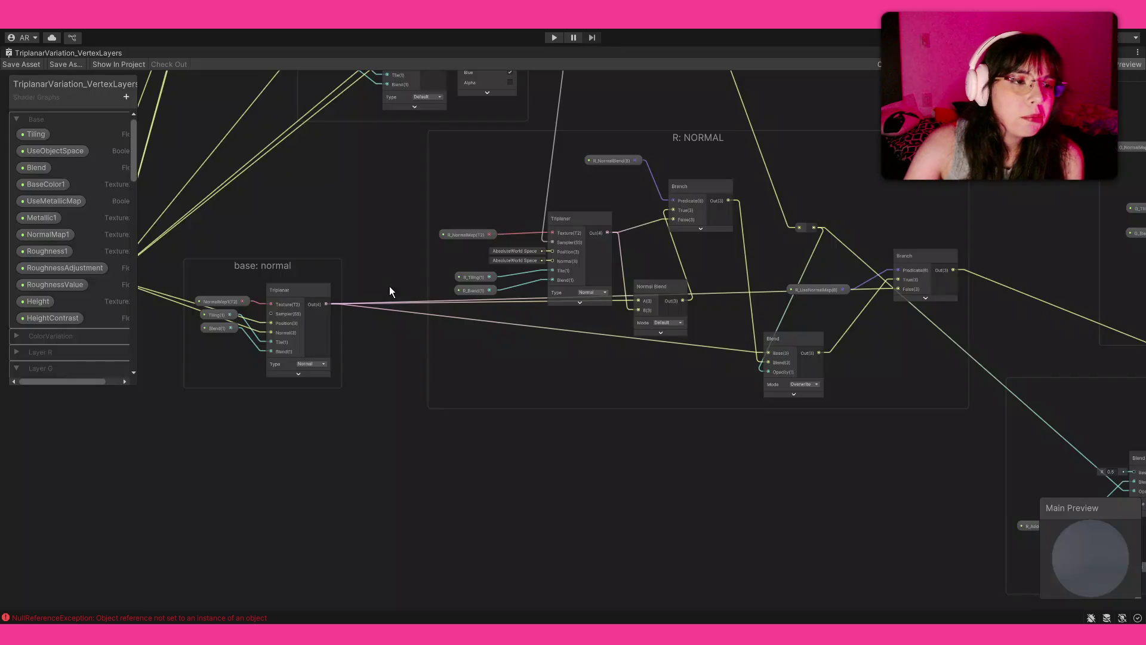
Select the NormalMap1 and Triplanar nodes and paste a Sample Texture 2D node beneath the Triplanar
left_click_drag(295, 302, 521, 343)
scroll(522, 343, "up", 3)
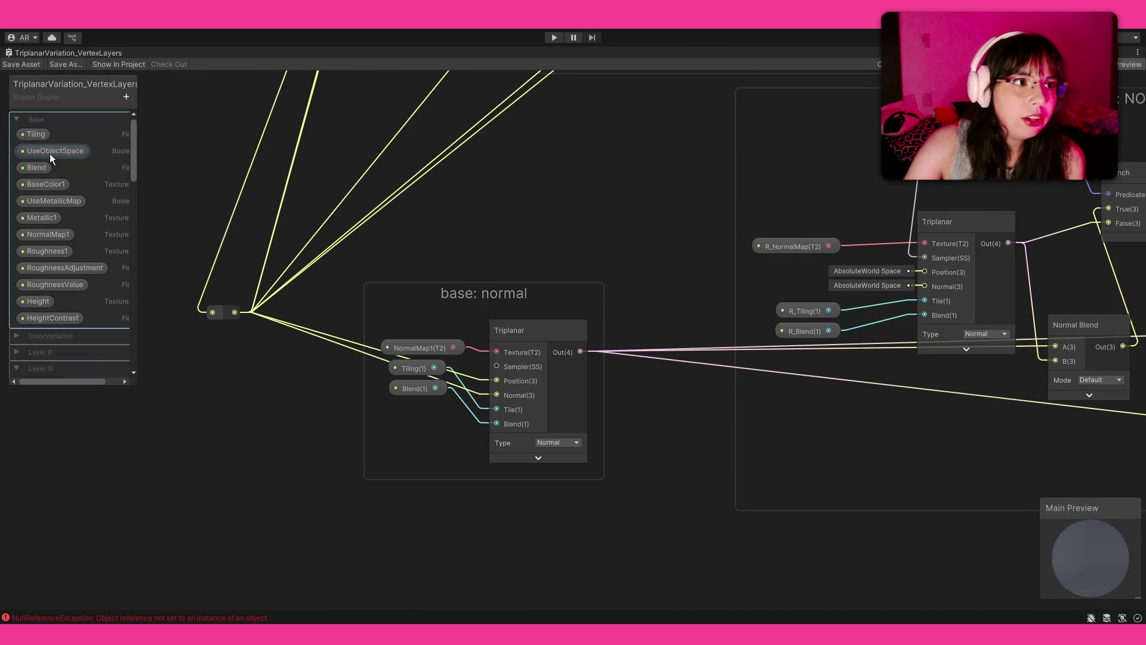
left_click(427, 346)
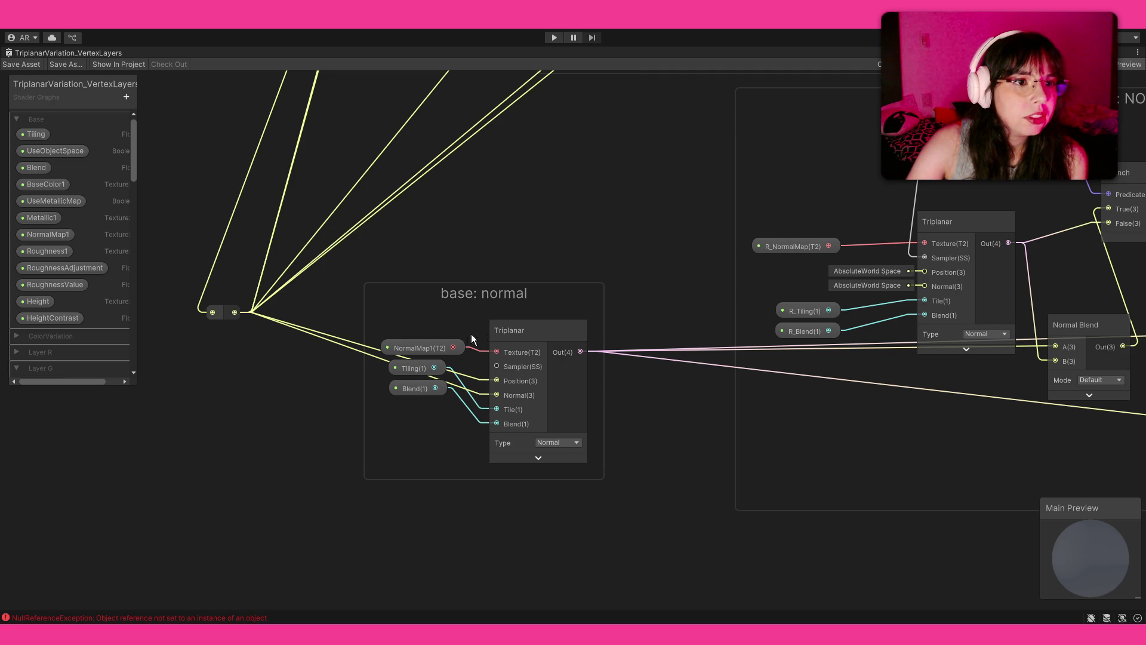
left_click(511, 331)
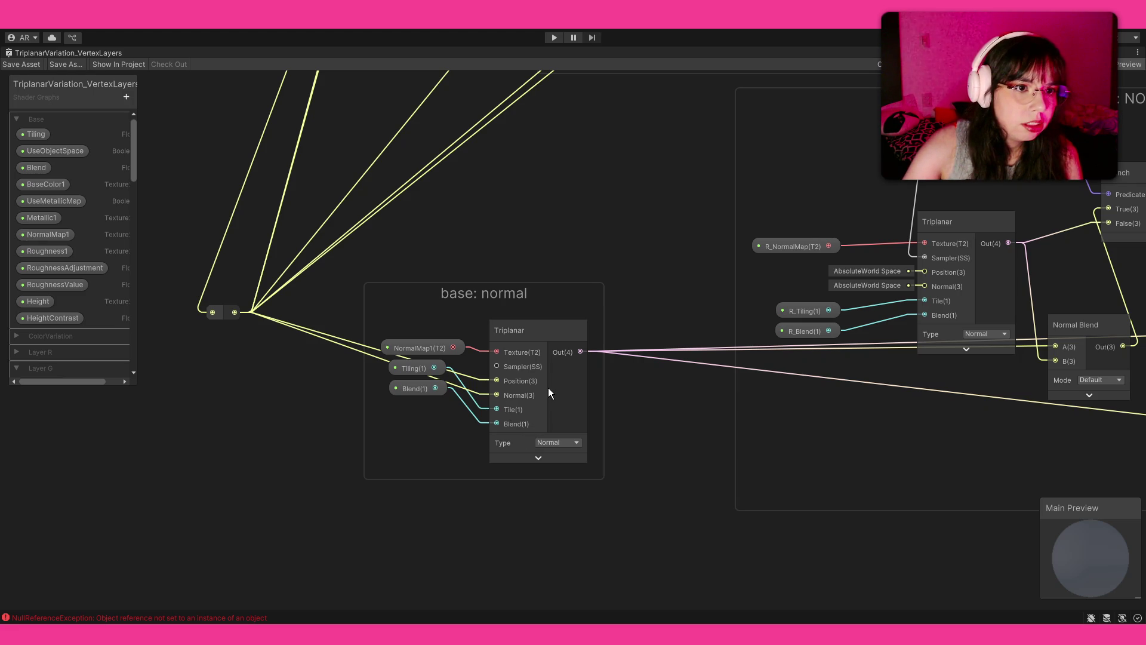
key("ctrl+v")
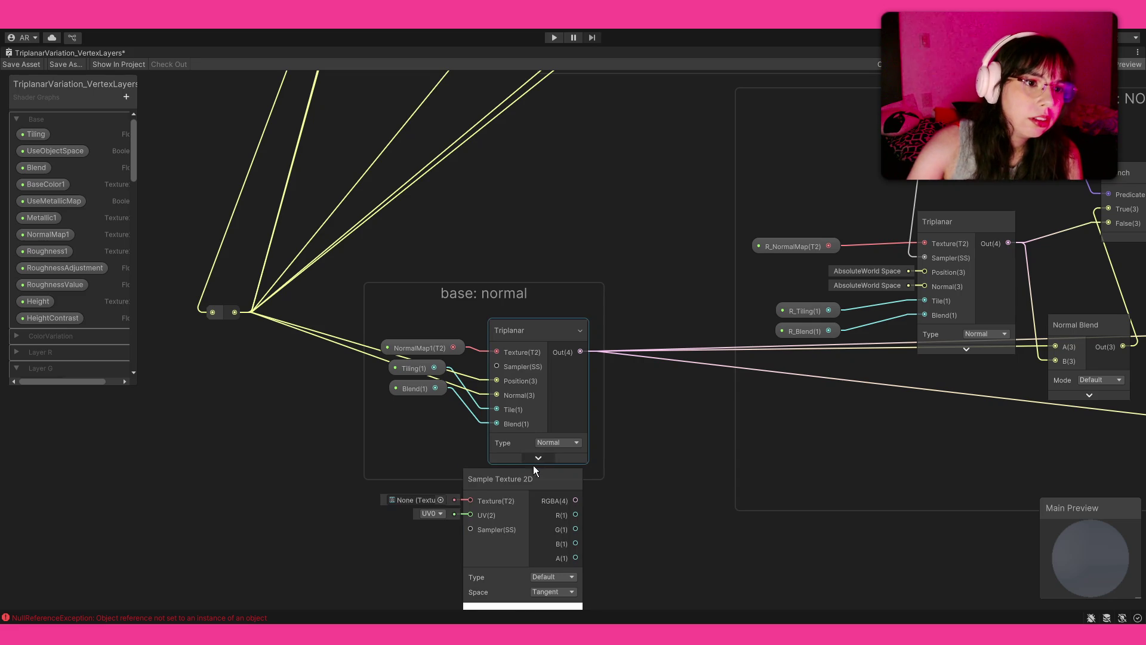
Wire the NormalMap1(T2) output into the Sample Texture 2D node's Texture input
left_click_drag(424, 388, 450, 351)
left_click_drag(480, 311, 497, 464)
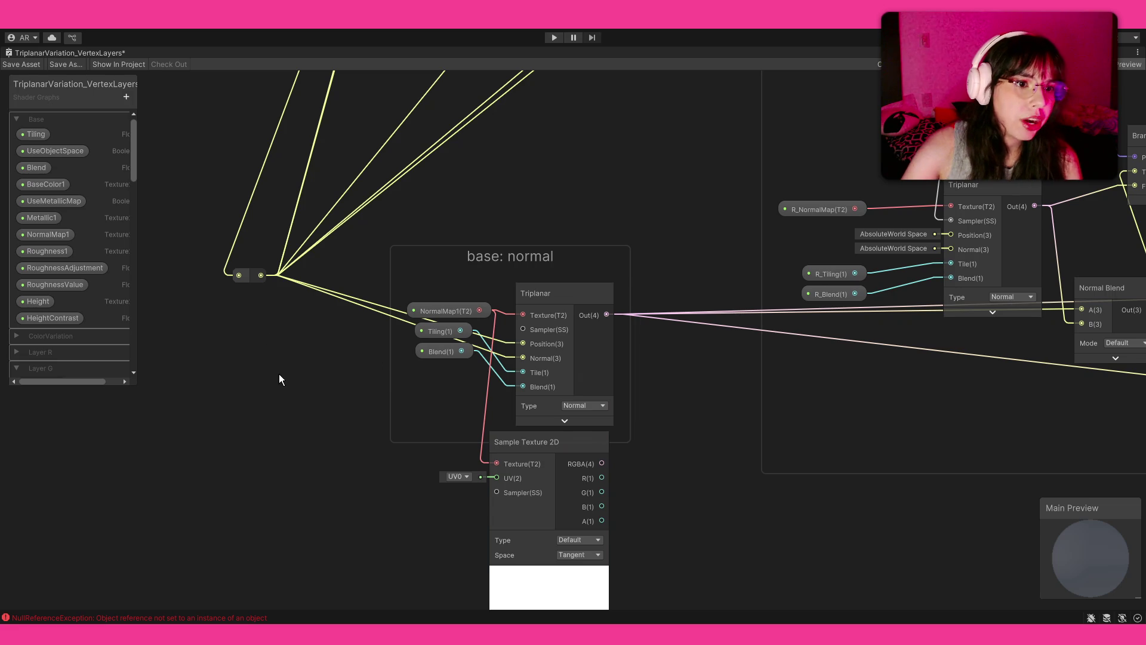
scroll(554, 421, "down", 4)
scroll(554, 422, "up", 4)
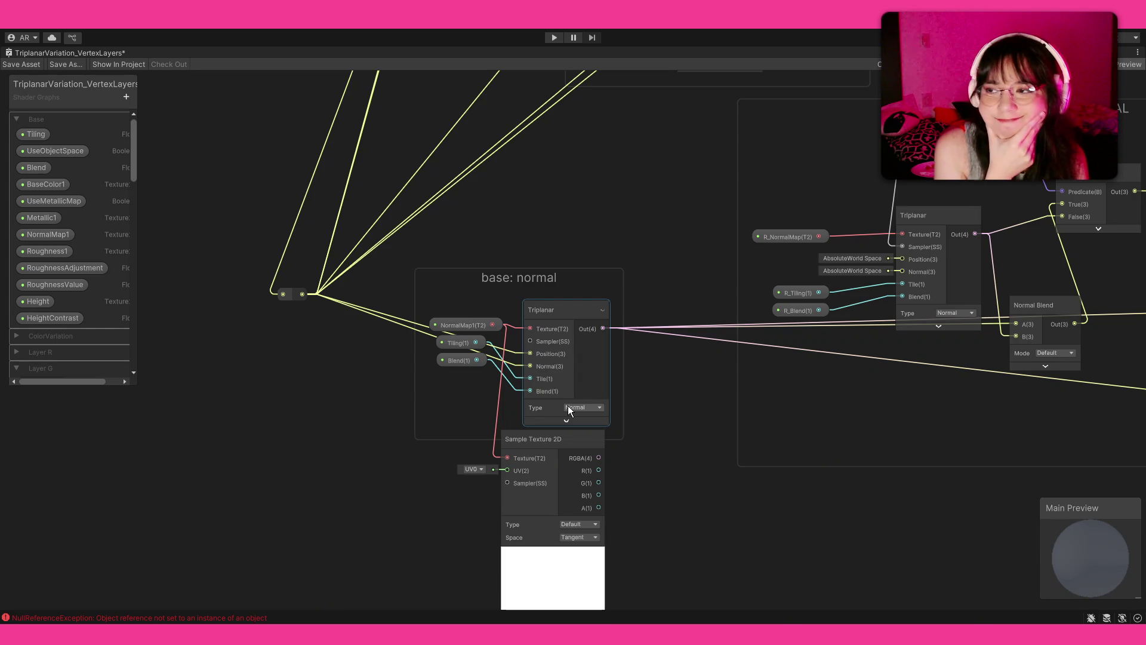
scroll(611, 400, "down", 10)
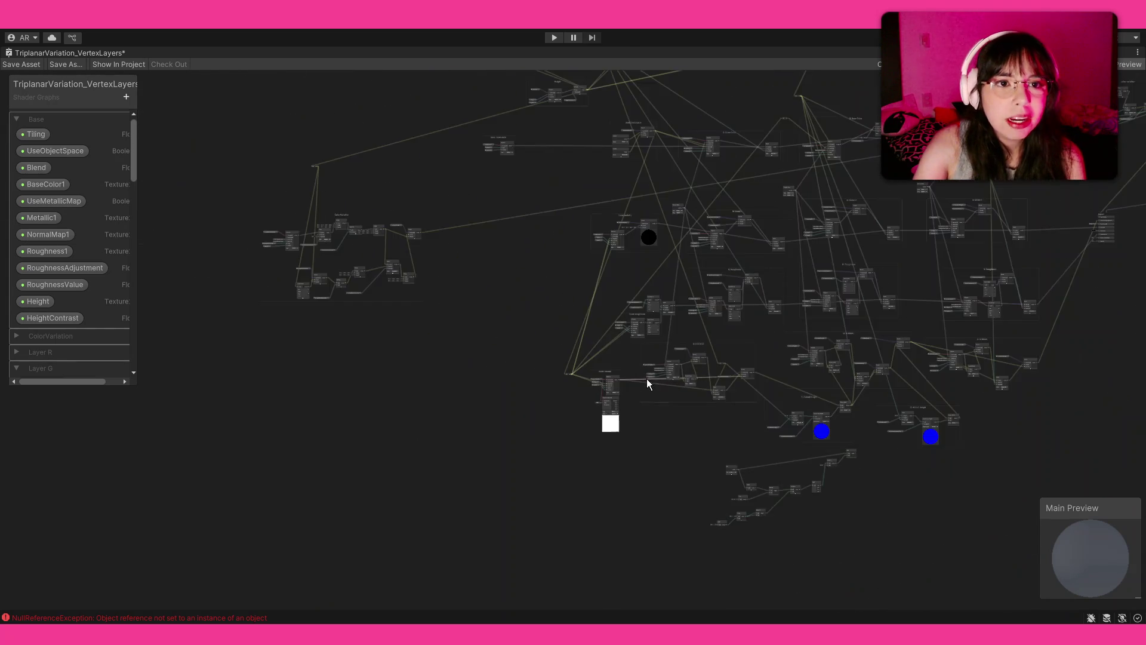
scroll(660, 381, "up", 10)
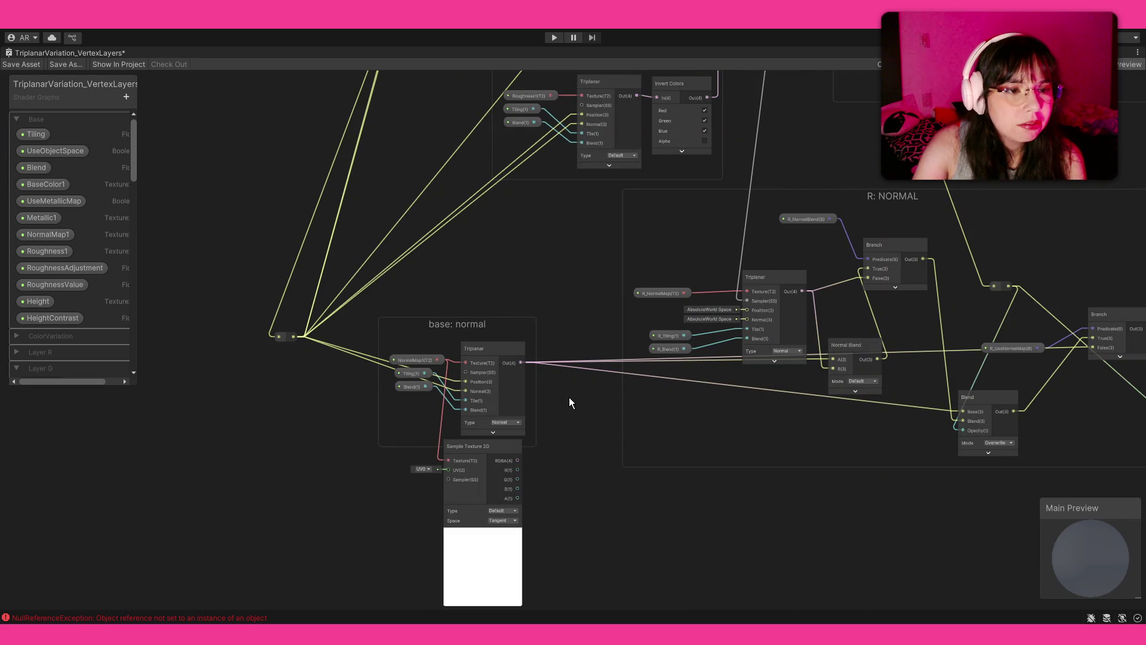
scroll(532, 443, "up", 3)
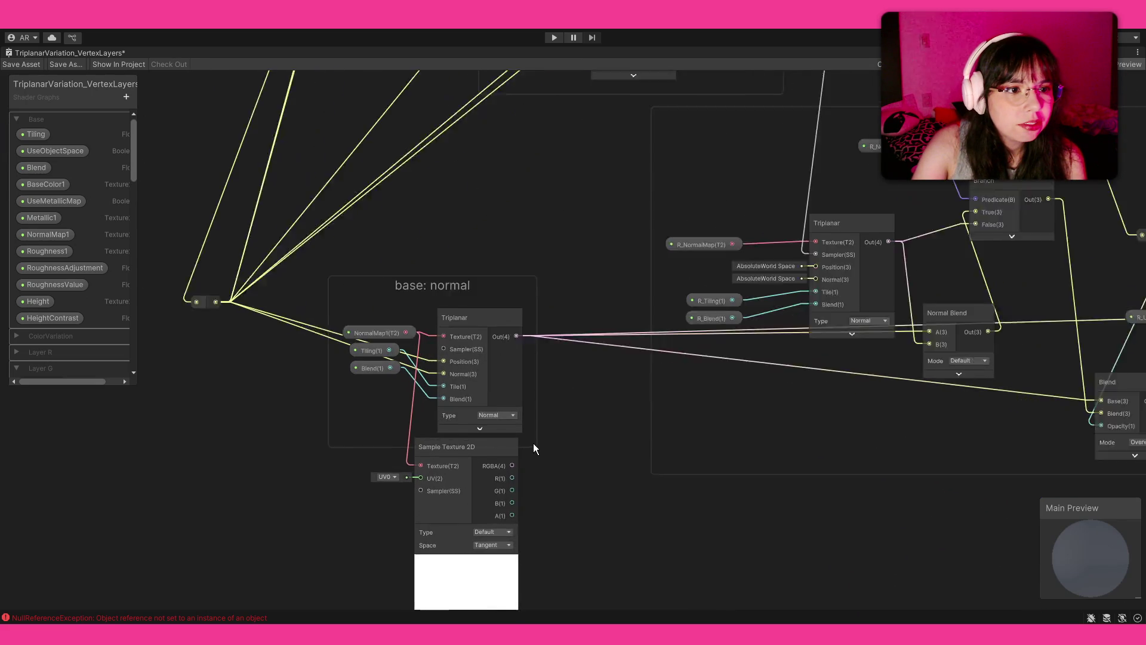
scroll(361, 390, "up", 2)
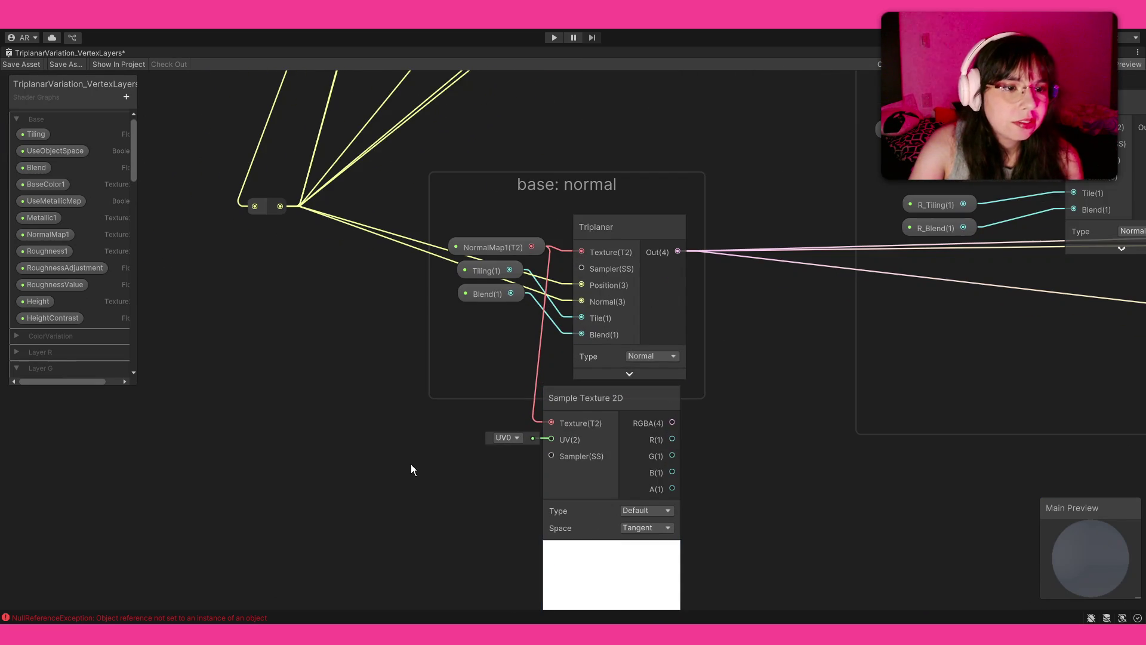
Add a Branch node driven by UseObjectSpace, with the sampled texture as True, feeding onward
key("ctrl+v")
left_click_drag(464, 555, 409, 512)
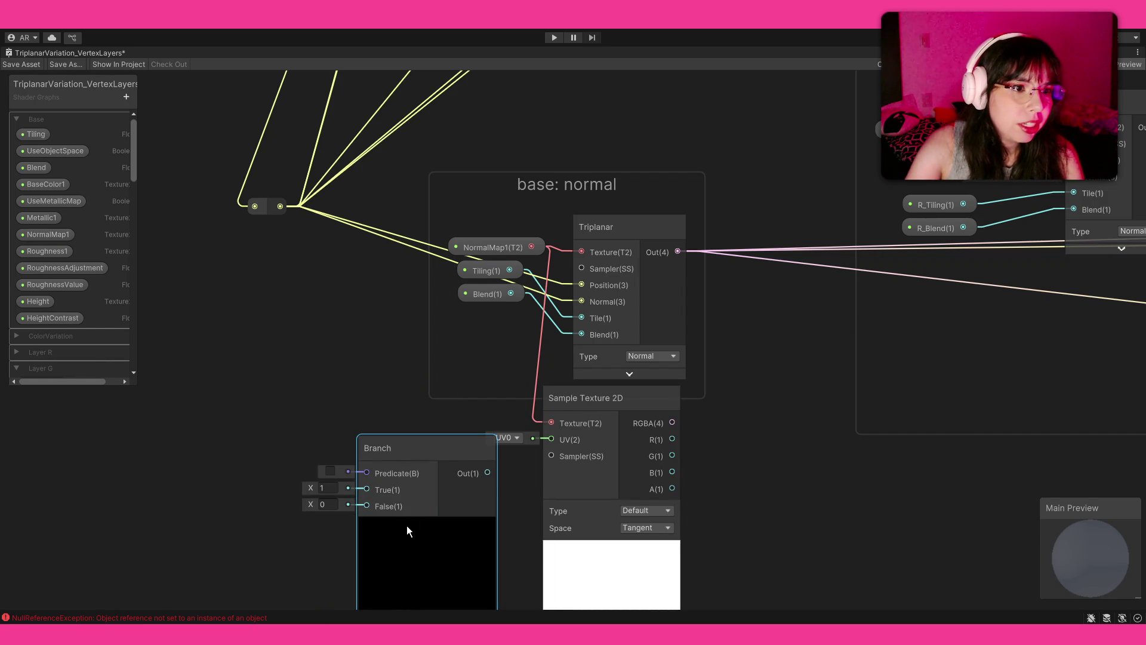
mouse_move(63, 147)
left_mouse_down()
mouse_move(353, 453)
mouse_move(297, 449)
mouse_move(366, 473)
mouse_move(794, 422)
left_mouse_up()
left_click(420, 462)
mouse_move(673, 422)
left_mouse_down()
mouse_move(761, 438)
mouse_move(742, 450)
mouse_move(721, 260)
mouse_move(701, 252)
mouse_move(829, 329)
mouse_move(861, 433)
left_mouse_up()
mouse_move(709, 249)
left_mouse_down()
mouse_move(866, 460)
mouse_move(861, 431)
left_mouse_up()
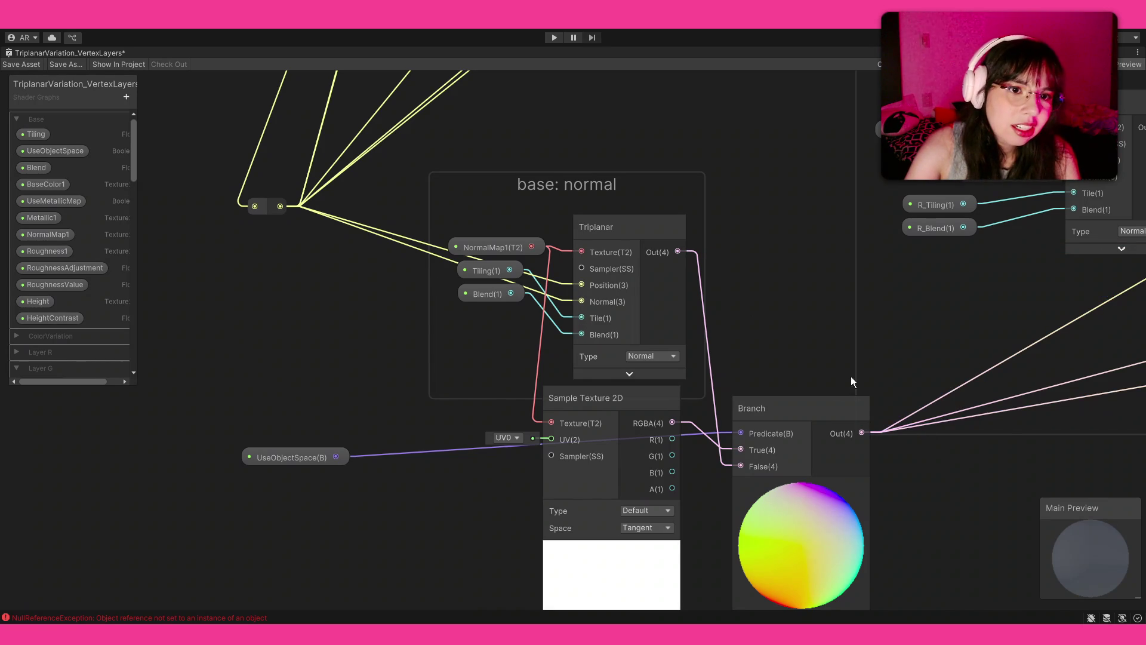
Bring the base: normal group into view and collapse the Sample Texture 2D preview
scroll(818, 319, "down", 6)
left_click_drag(899, 345, 722, 352)
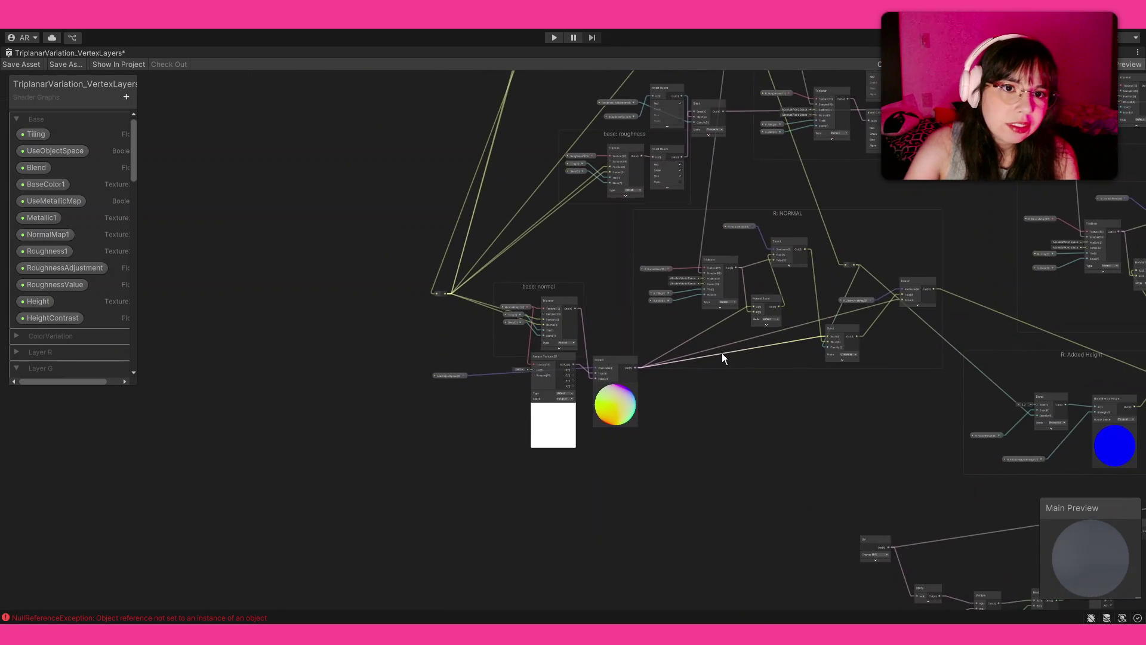
scroll(722, 353, "up", 3)
scroll(613, 302, "up", 1)
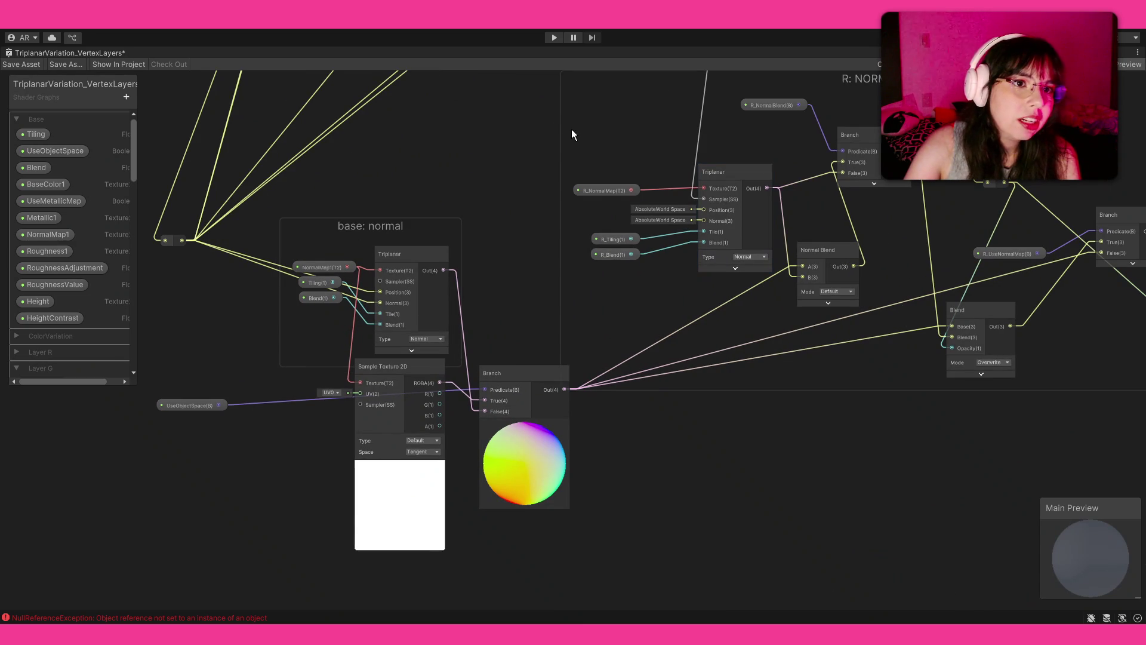
left_click(402, 471)
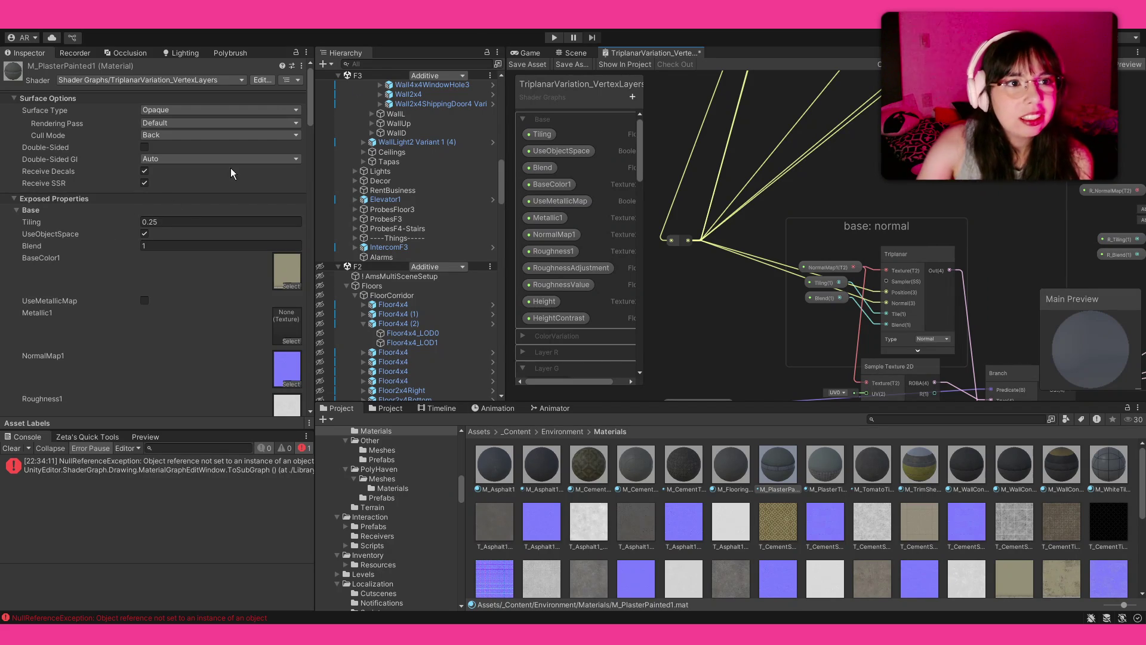
Orbit and reframe the corridor scene, then review M_PlasterPainted1's properties in the Inspector
left_click(567, 53)
left_click_drag(655, 134, 592, 161)
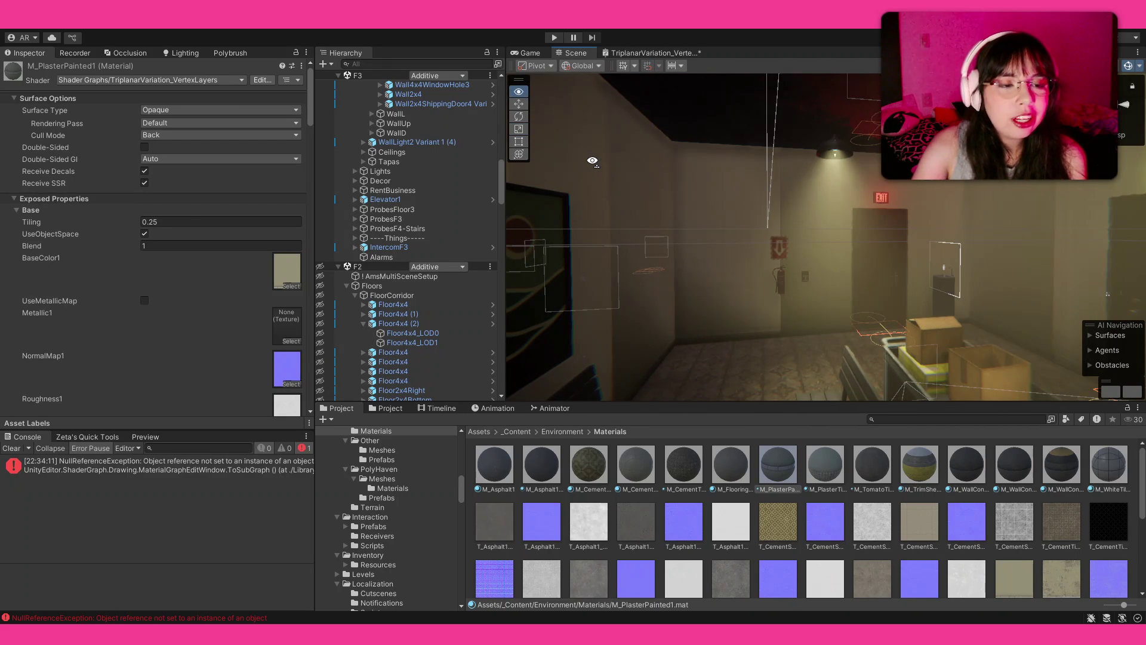
key("Up")
key("Up")
key("Up")
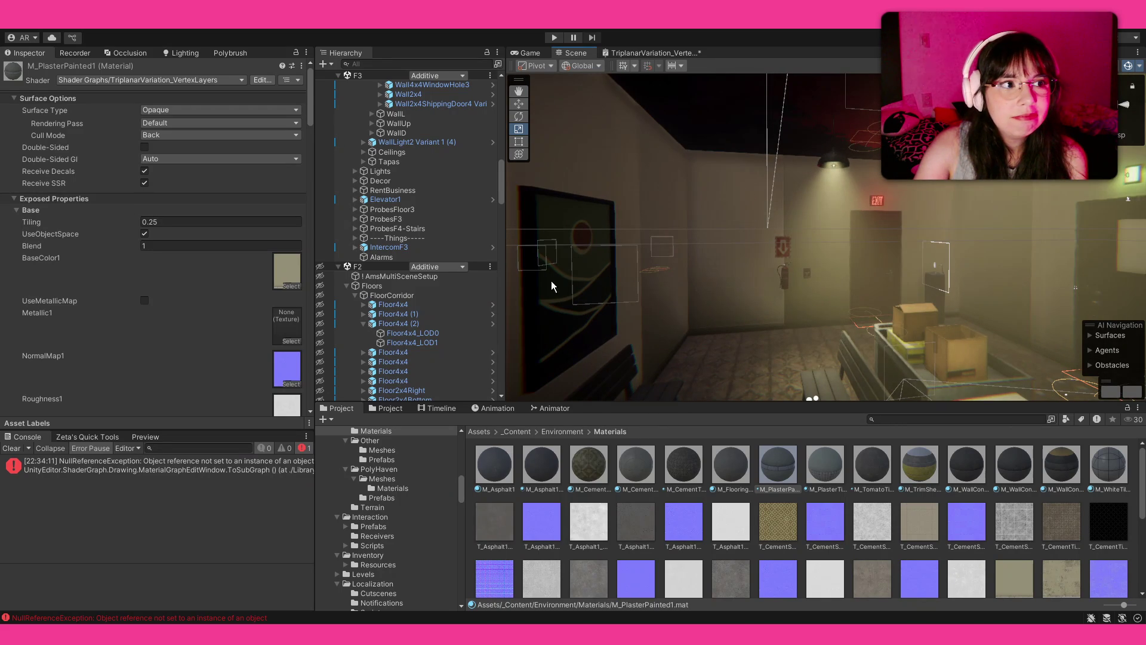
scroll(206, 301, "down", 1)
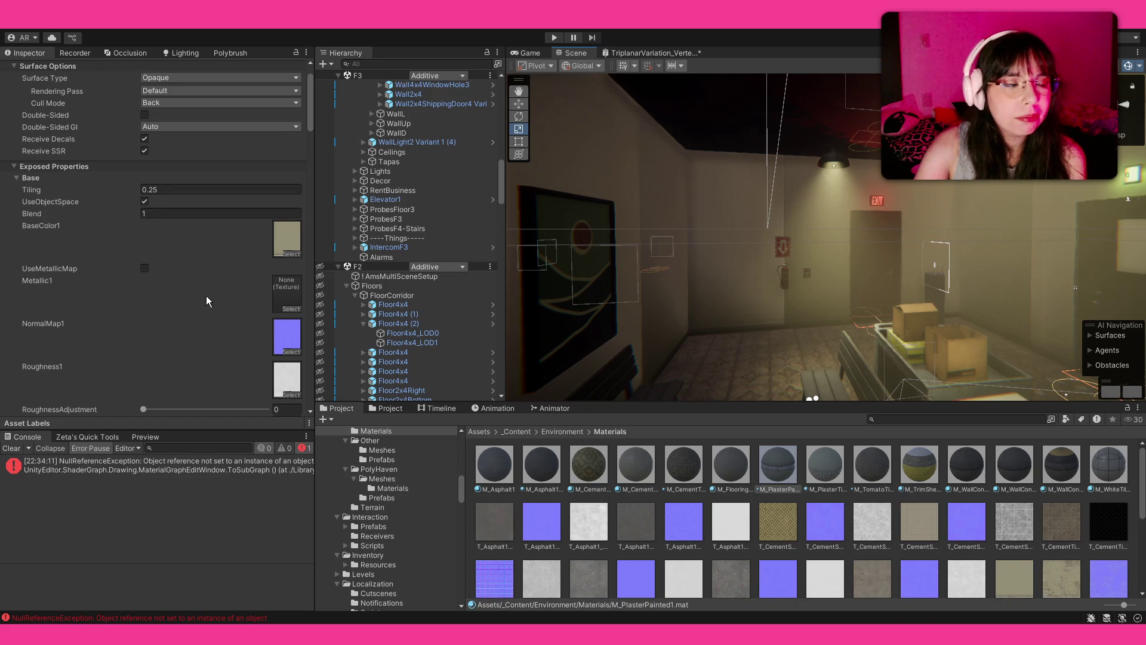
scroll(206, 295, "down", 5)
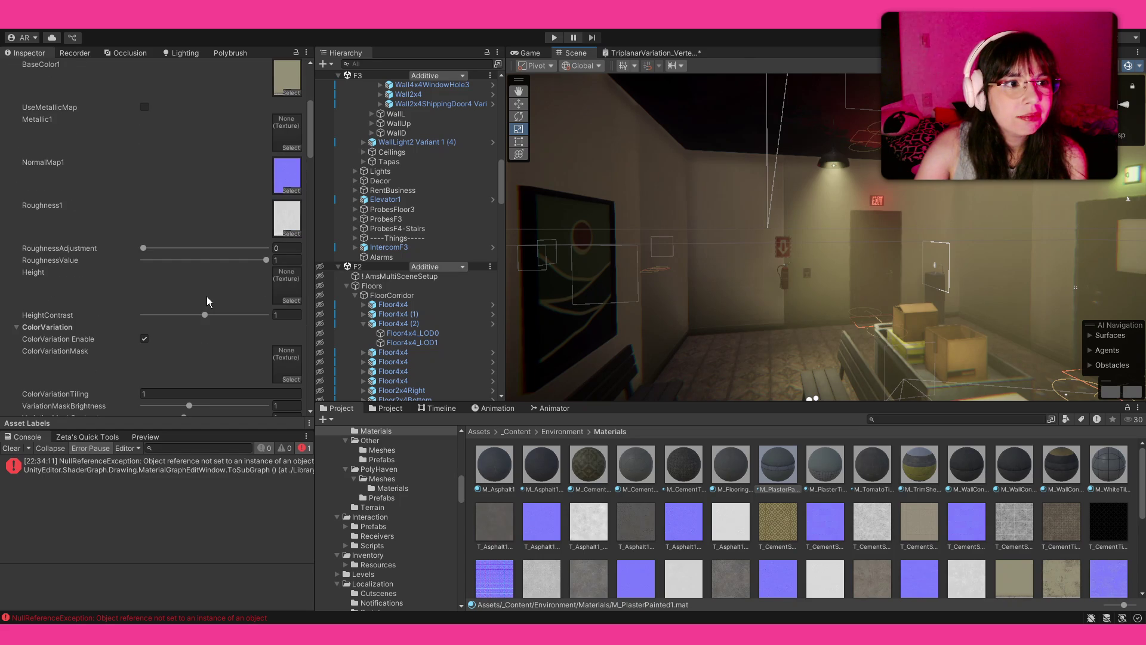
scroll(207, 297, "down", 9)
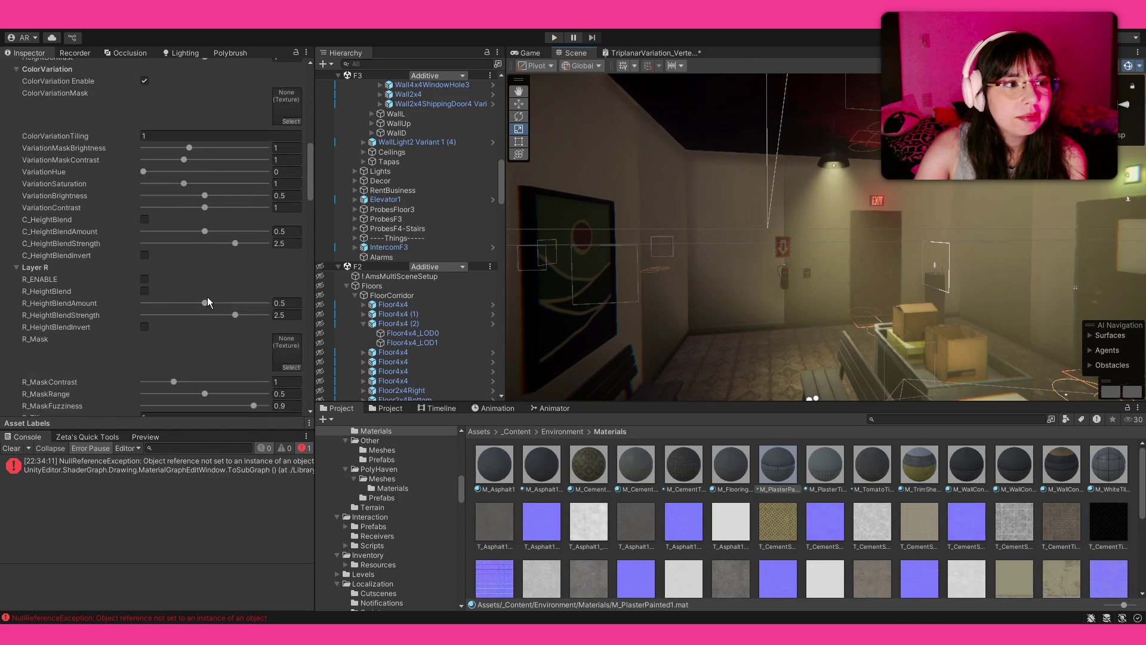
scroll(209, 297, "up", 20)
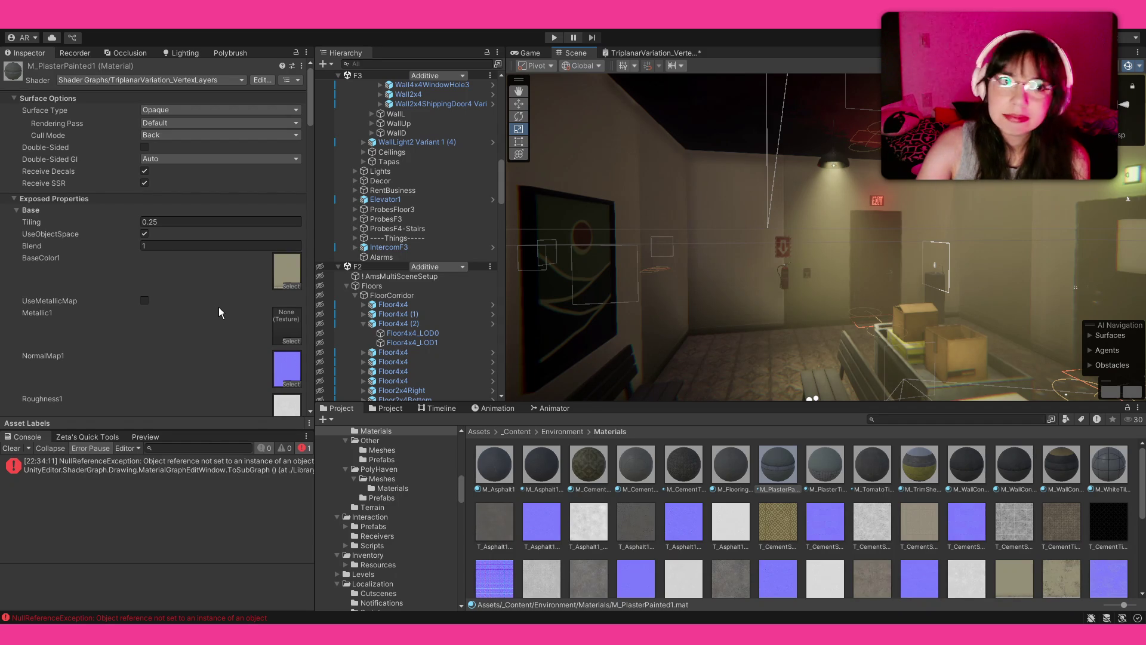
left_click(620, 55)
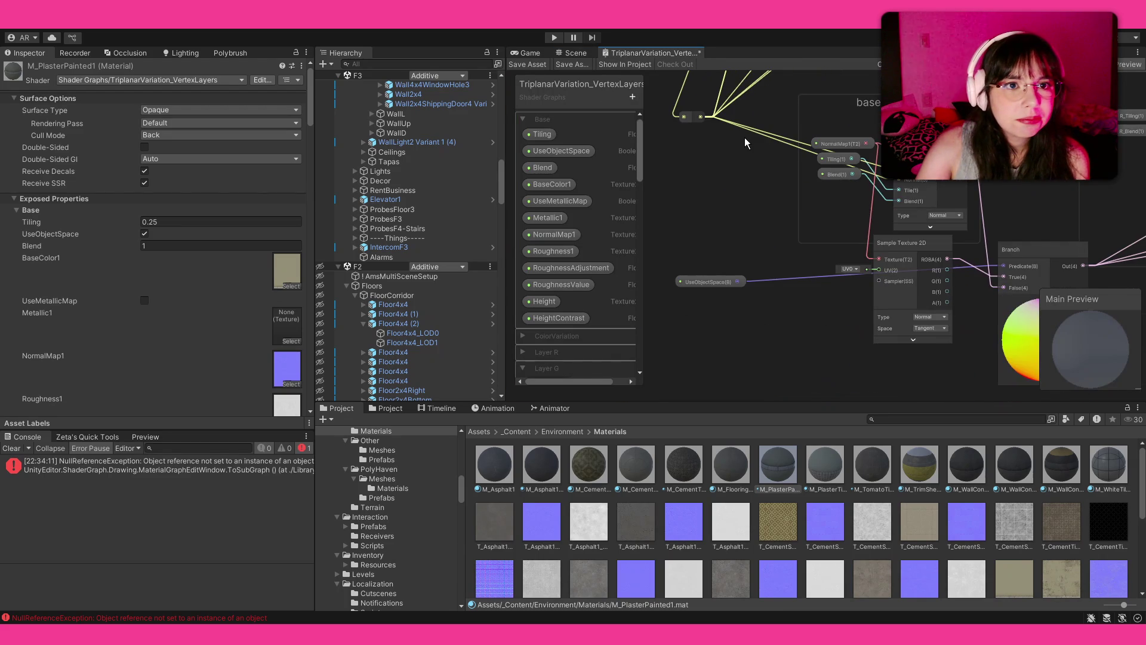
Box-select the UseObjectSpace, Sample Texture 2D and Branch nodes in the base: normal area
left_click_drag(831, 384, 844, 281)
left_click_drag(711, 271, 993, 325)
left_click_drag(983, 195, 948, 202)
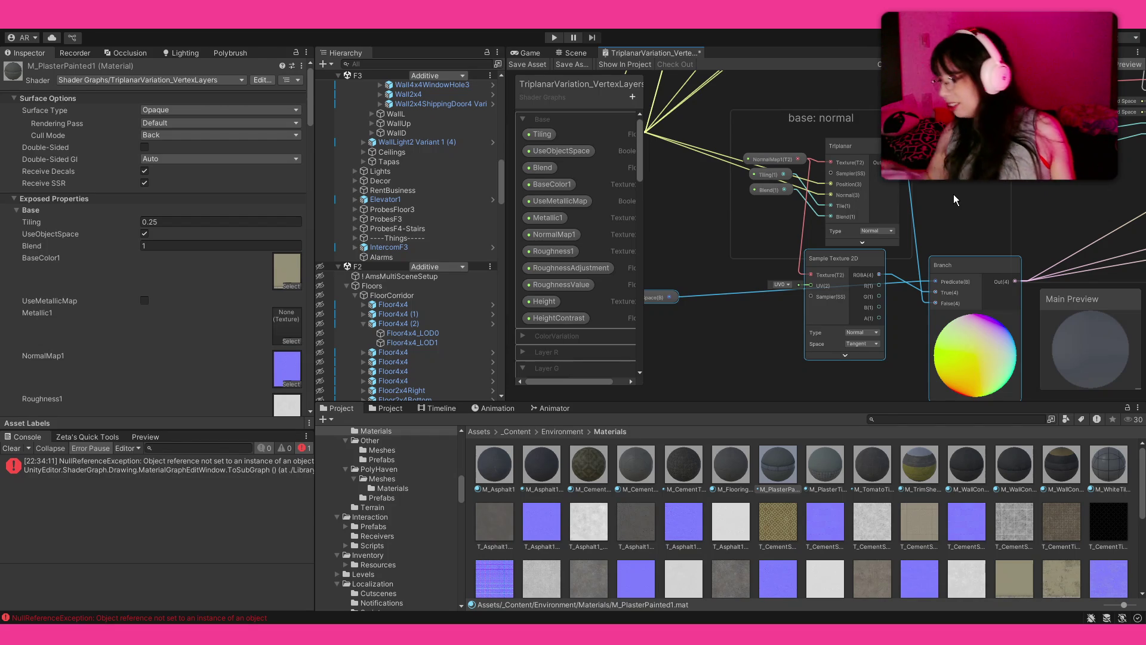
Undo four graph edits, removing the Branch output and False connections and the Branch move
key("ctrl+z")
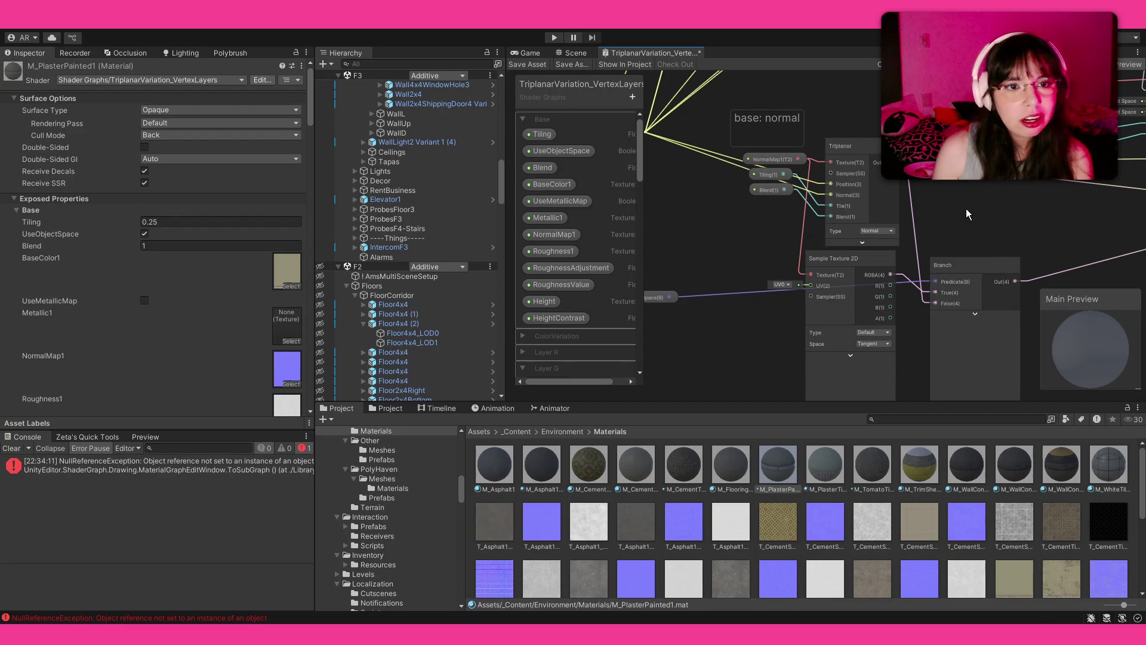
key("ctrl+z")
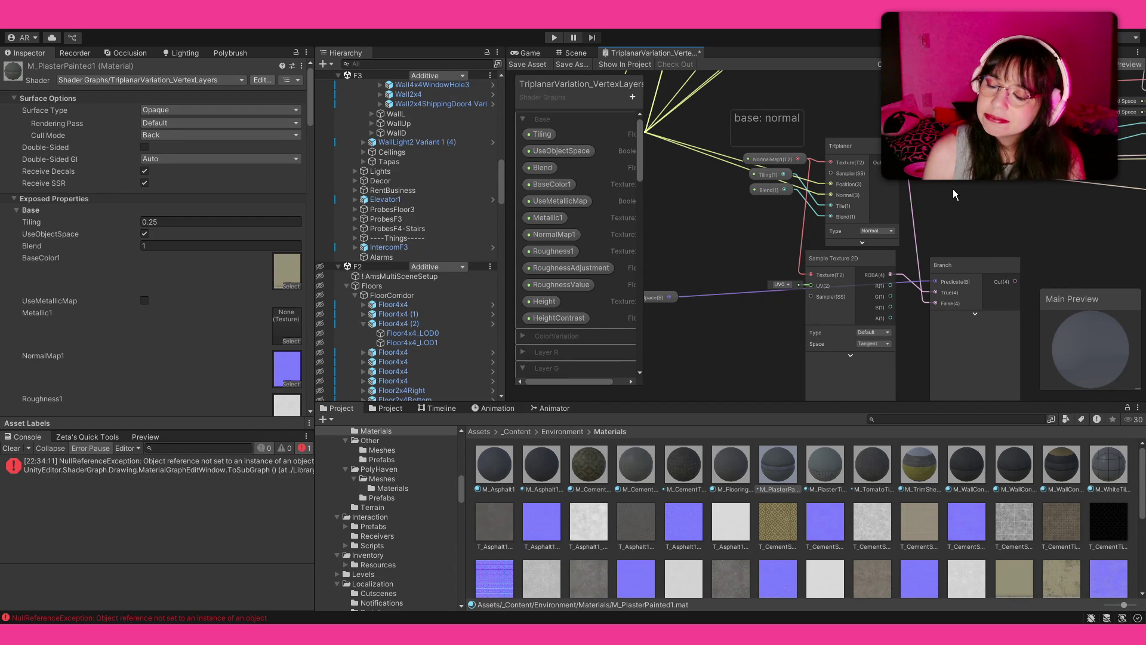
key("ctrl+z")
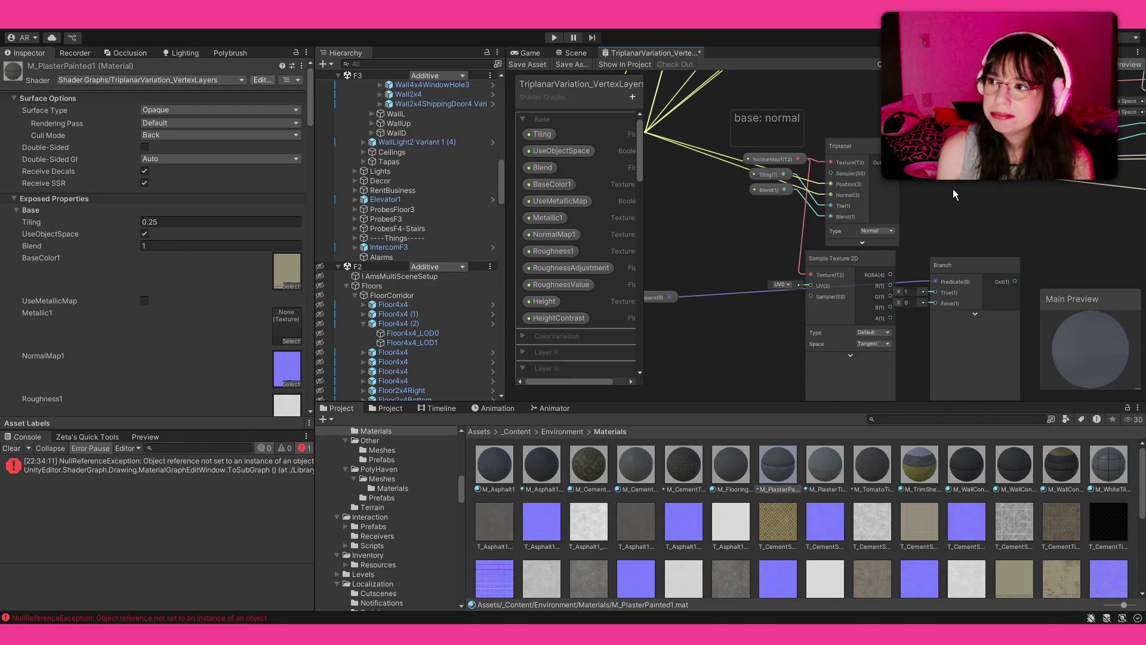
key("ctrl+z")
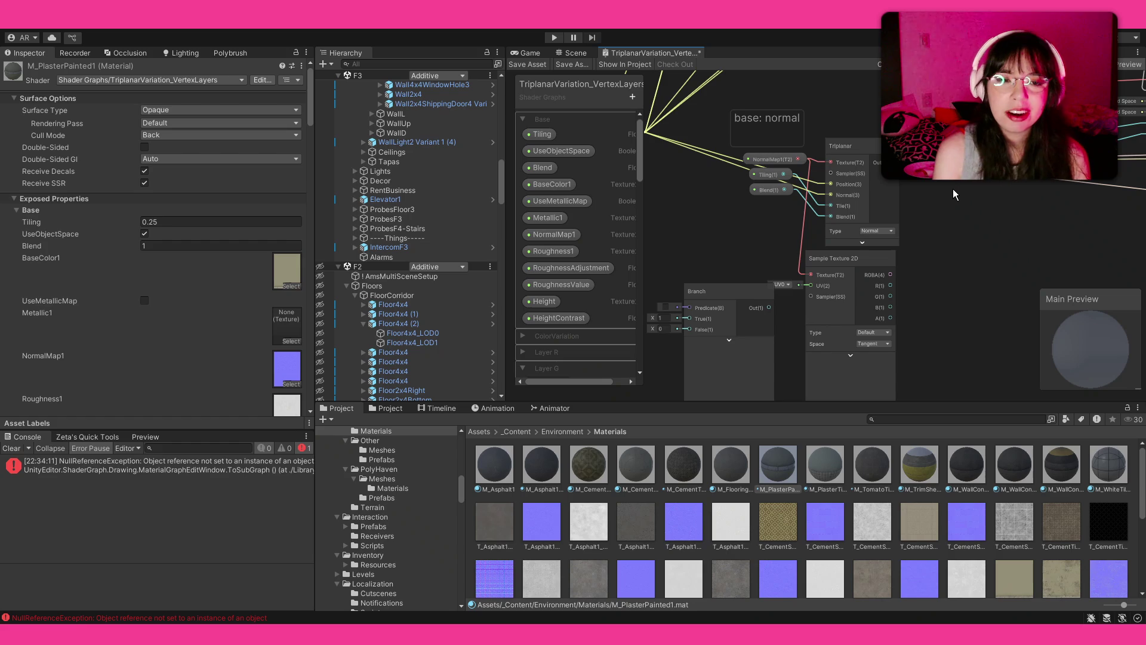
Undo the Branch move, delete the Branch node, and undo adding the Sample Texture 2D node
key("ctrl+z")
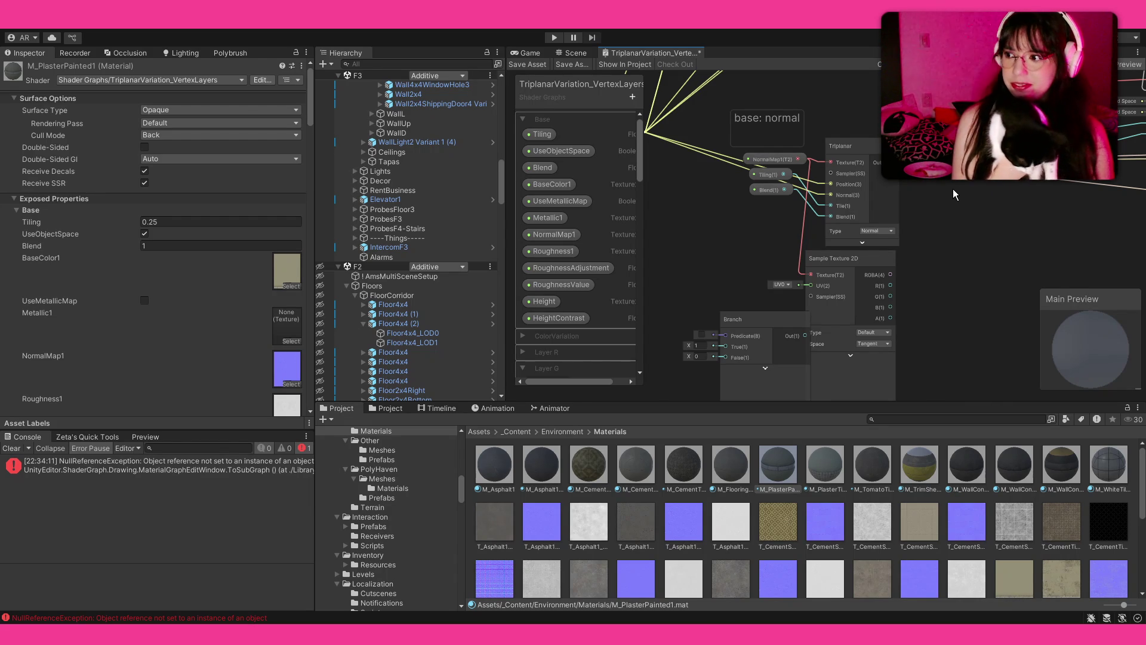
key("Delete")
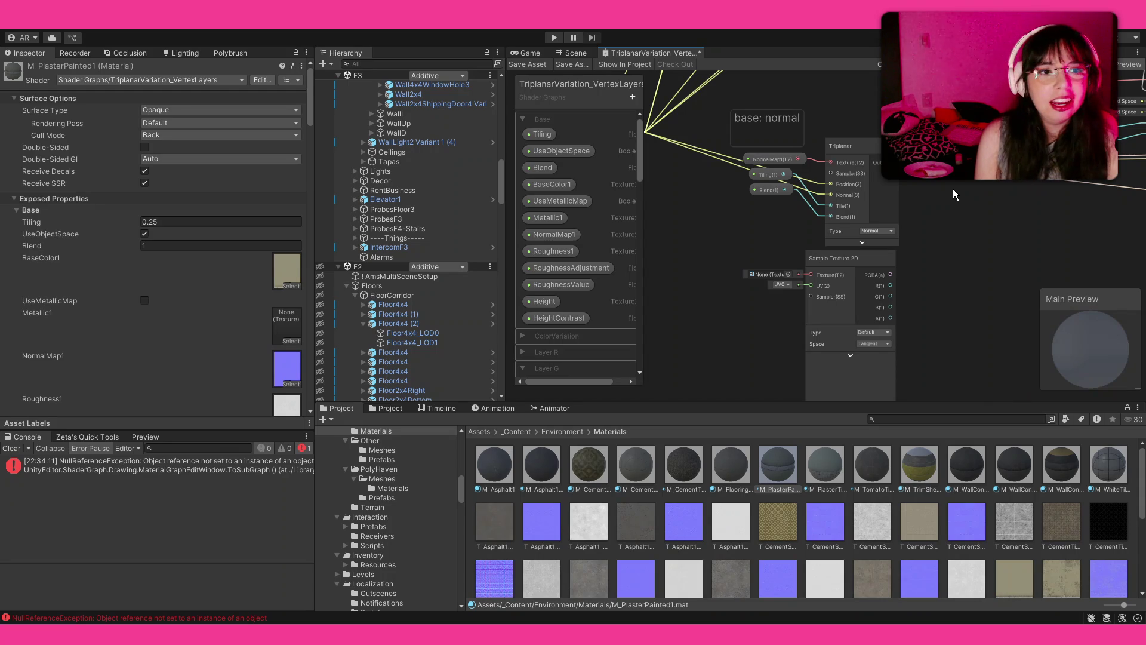
key("ctrl+z")
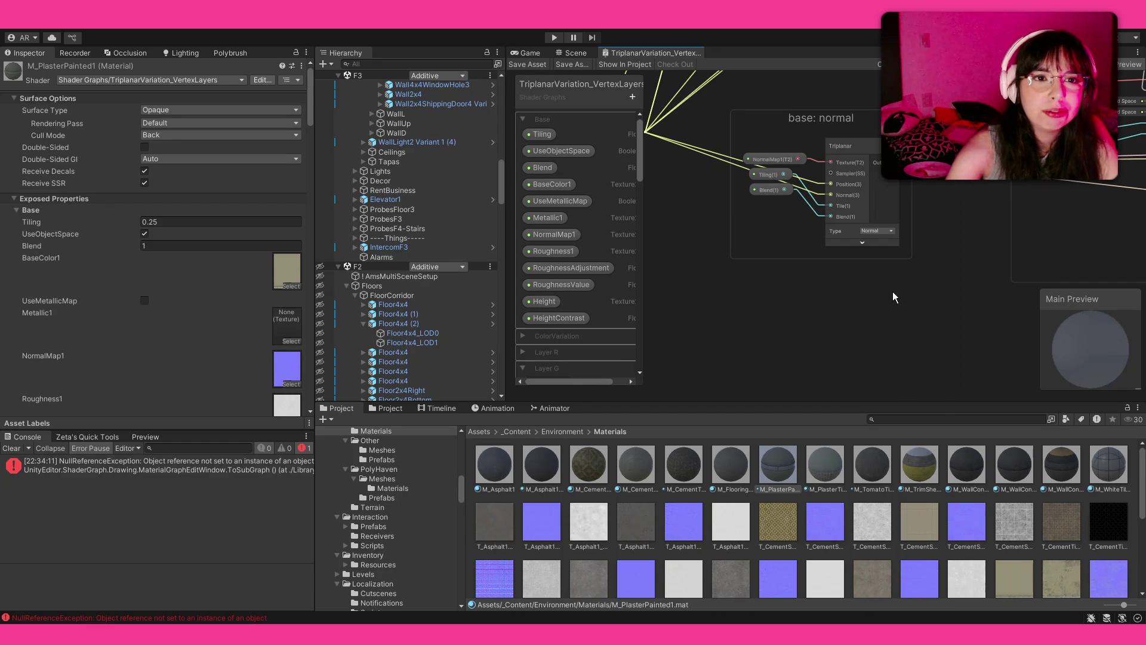
Zoom out of the shader graph around the base: normal Triplanar node
scroll(894, 292, "down", 1)
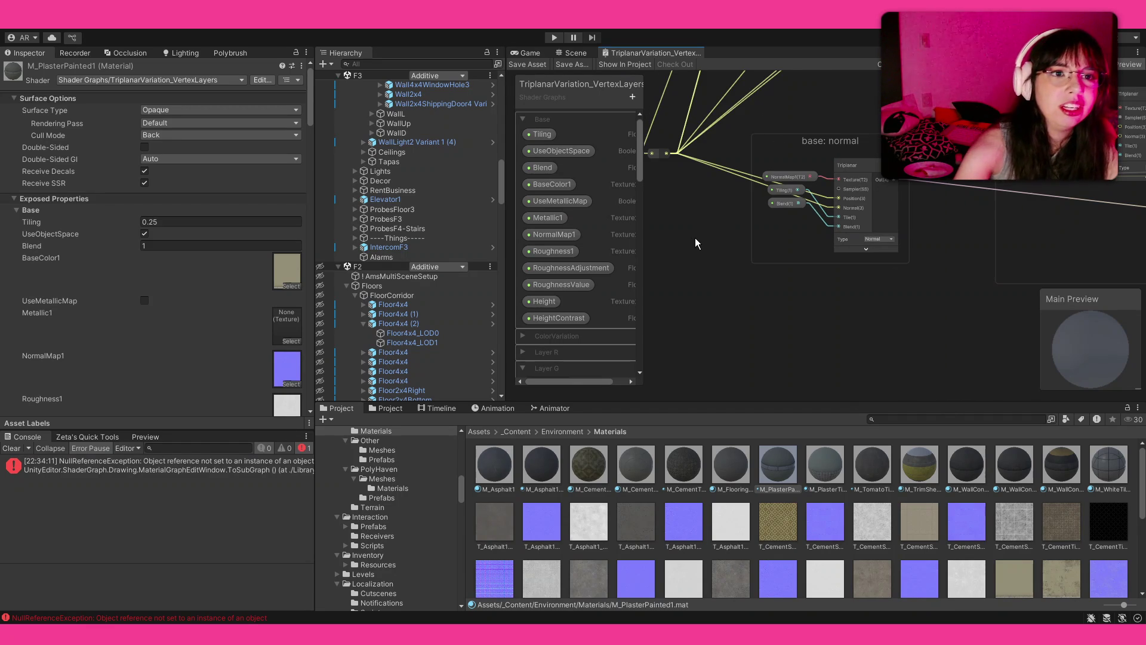
Delete the wire into the base: normal Triplanar node's Normal input so it defaults to World Space
scroll(692, 238, "down", 2)
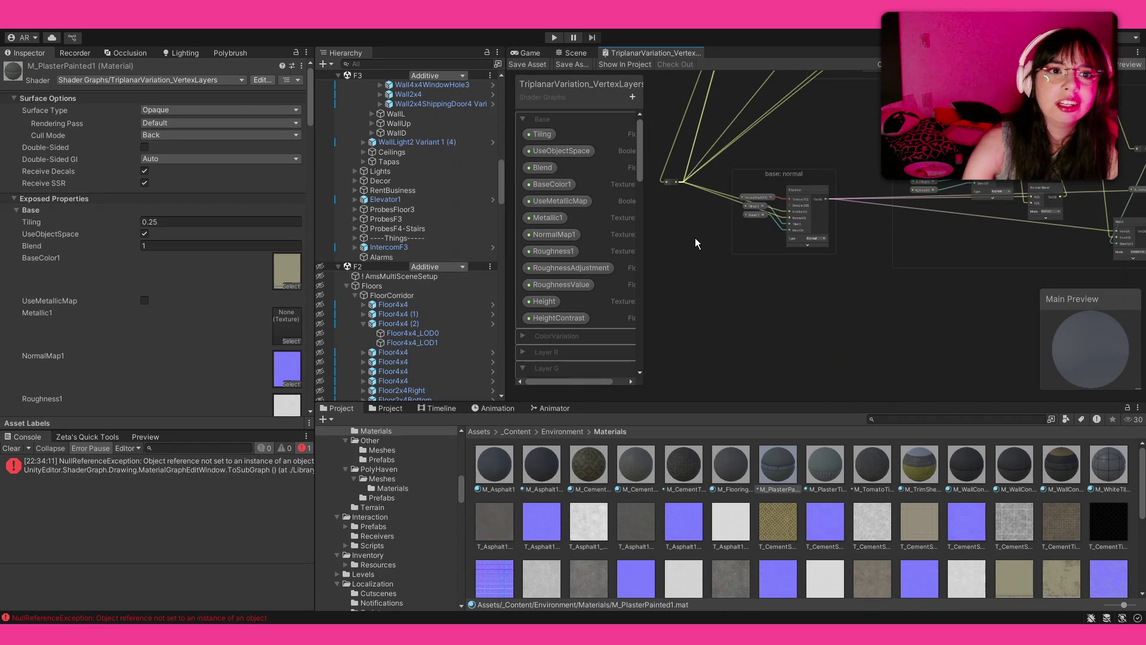
scroll(697, 239, "down", 3)
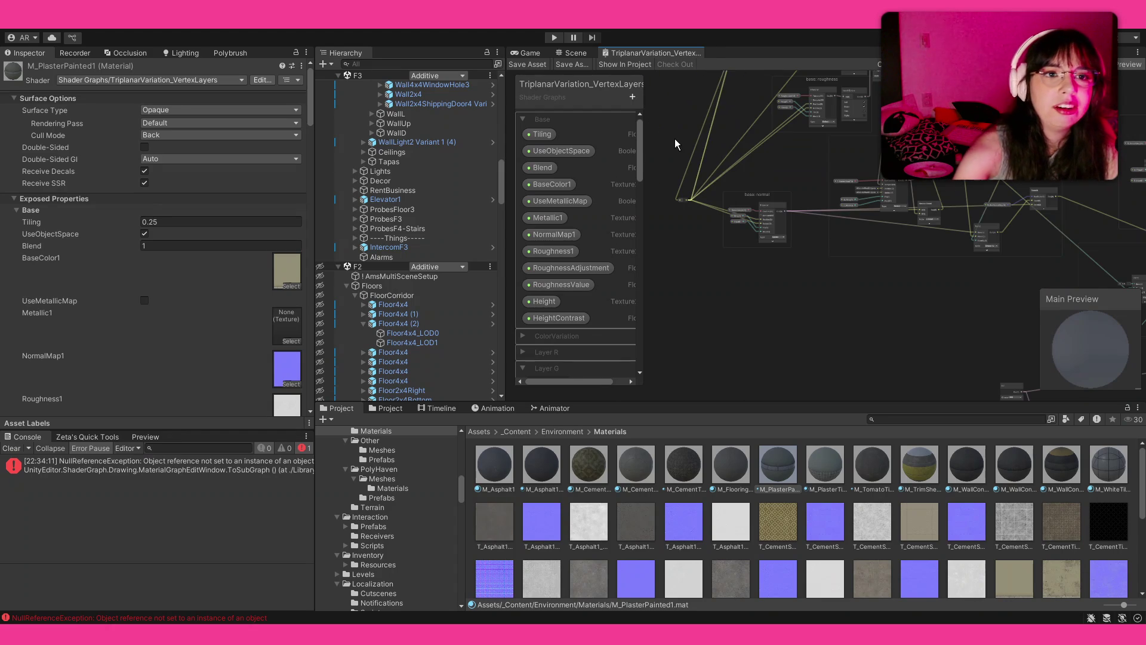
scroll(714, 203, "up", 3)
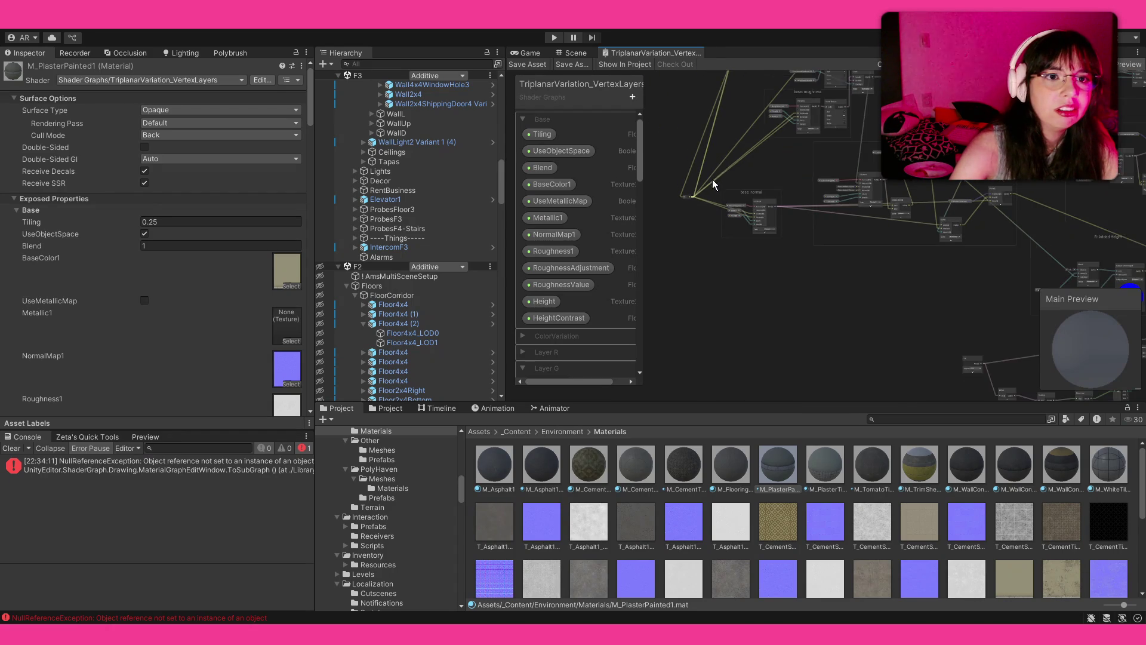
scroll(711, 148, "up", 5)
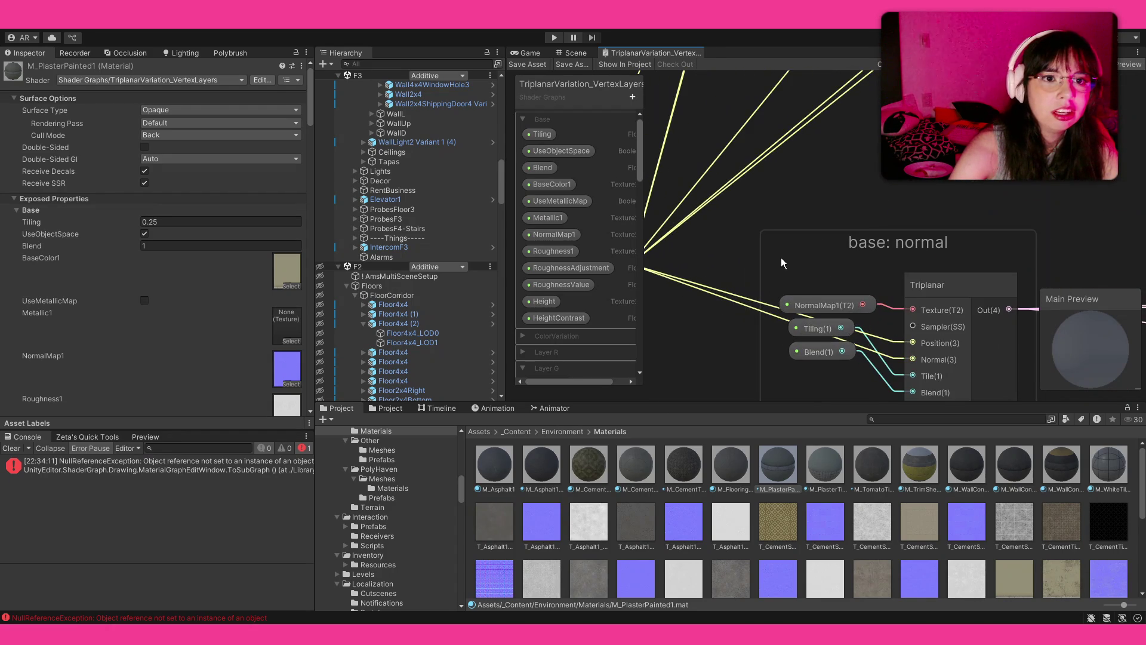
mouse_move(748, 238)
left_mouse_down()
mouse_move(749, 225)
mouse_move(901, 277)
mouse_move(743, 185)
left_mouse_up()
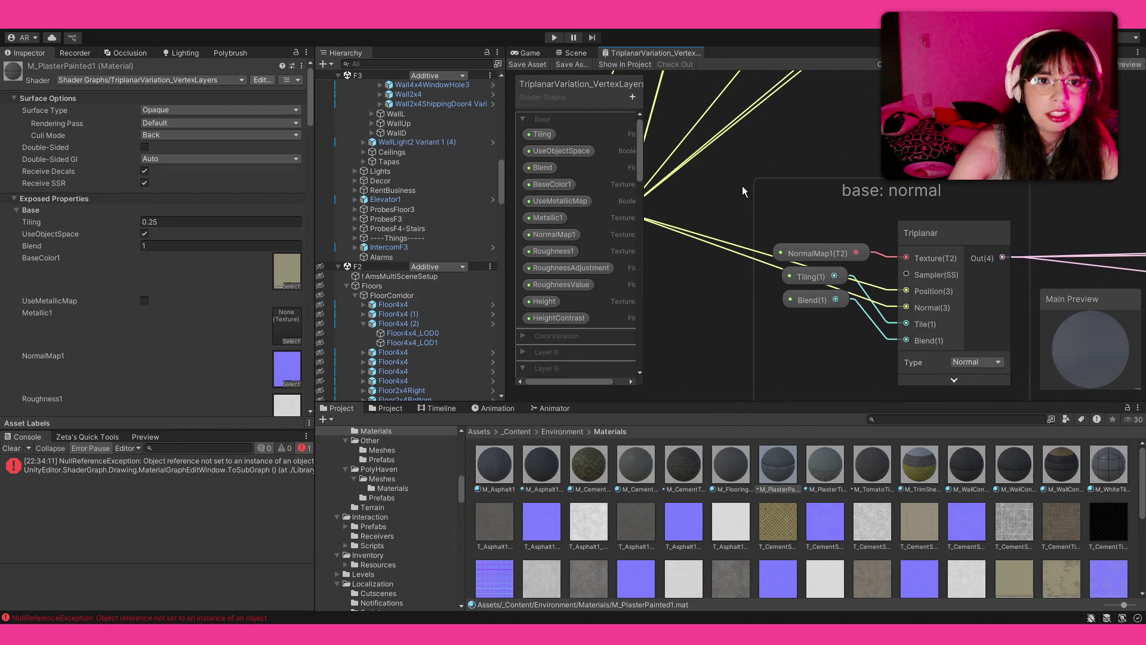
left_click(893, 307)
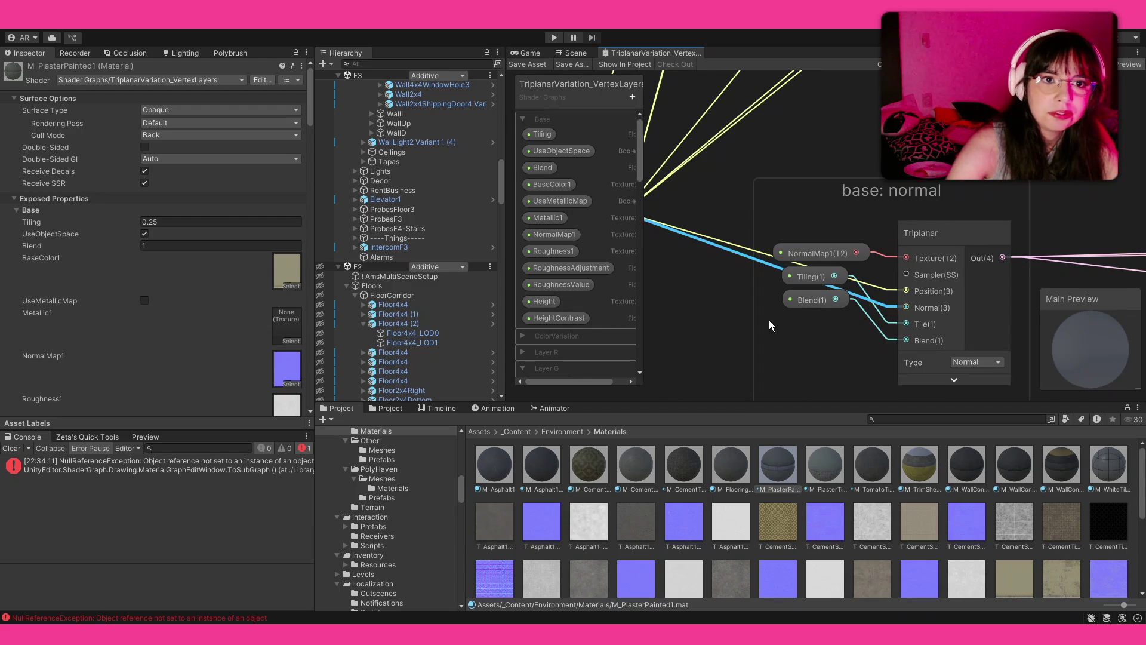
key("Delete")
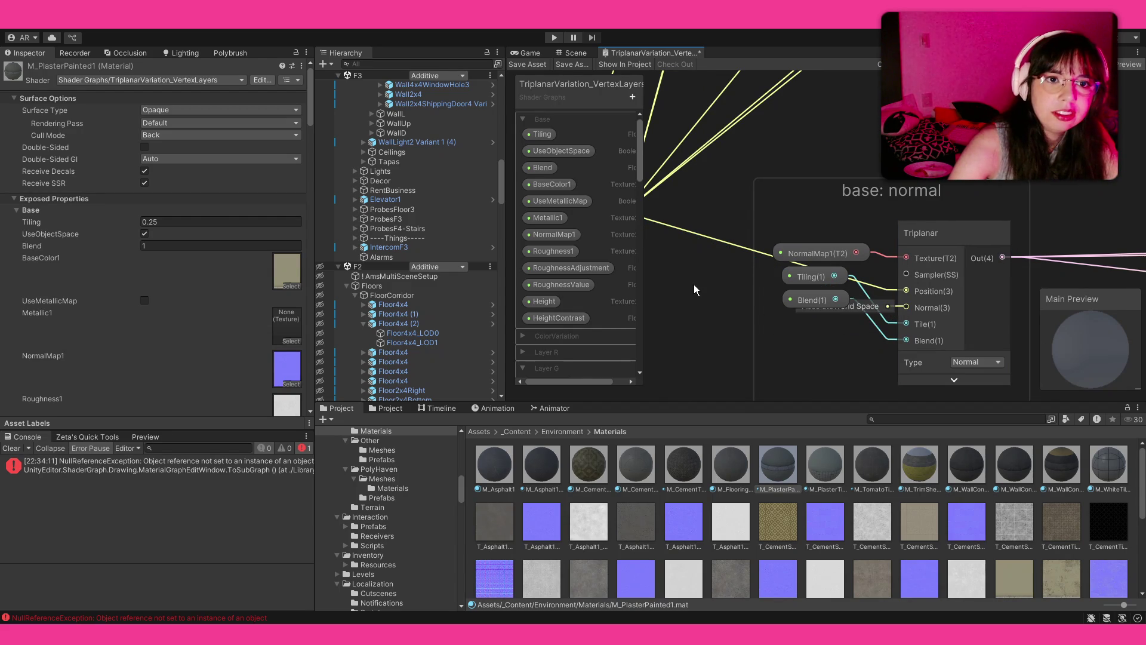
scroll(694, 284, "down", 5)
Drag the wire off the base: roughness Triplanar's Normal(3) port, leaving its World Space default
mouse_move(822, 224)
left_mouse_down()
mouse_move(741, 281)
mouse_move(728, 276)
left_mouse_up()
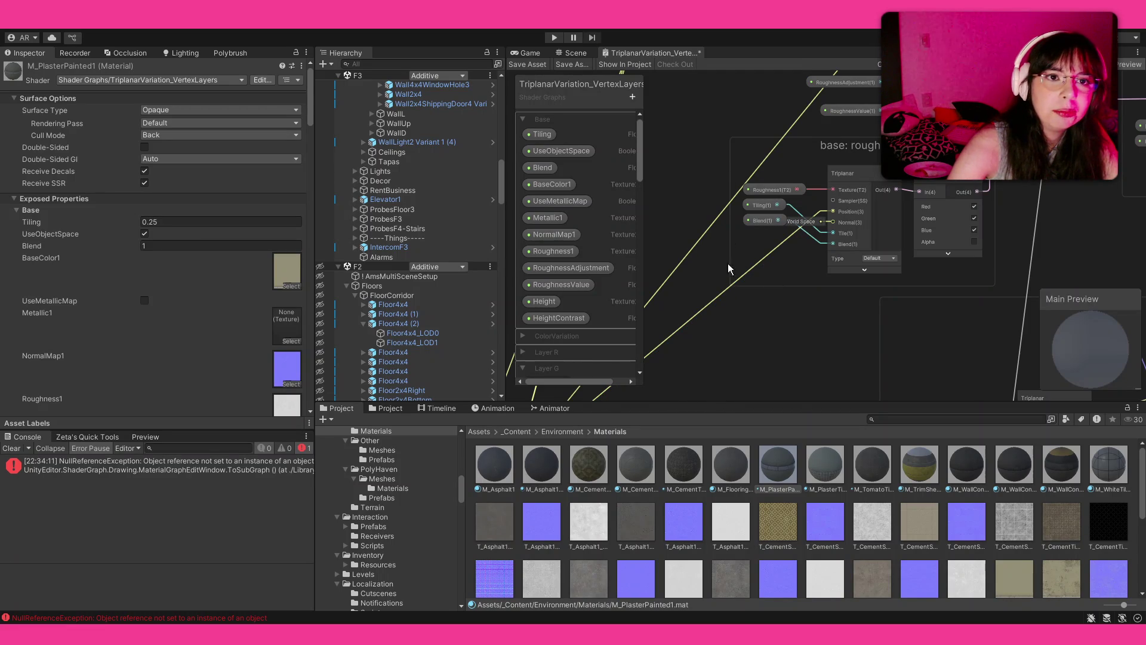
left_click_drag(731, 91, 745, 135)
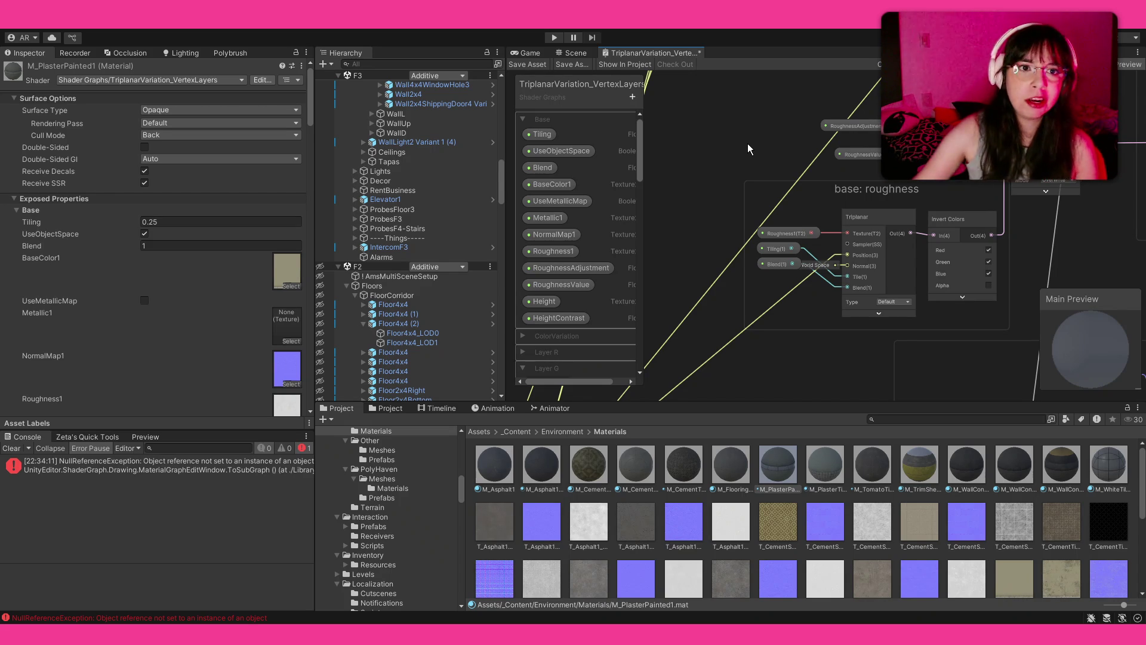
Disconnect the base: metallic Triplanar's Normal input, undoing the stray leftover wire
mouse_move(738, 135)
left_mouse_down()
mouse_move(746, 300)
mouse_move(793, 260)
mouse_move(758, 270)
mouse_move(872, 277)
left_mouse_up()
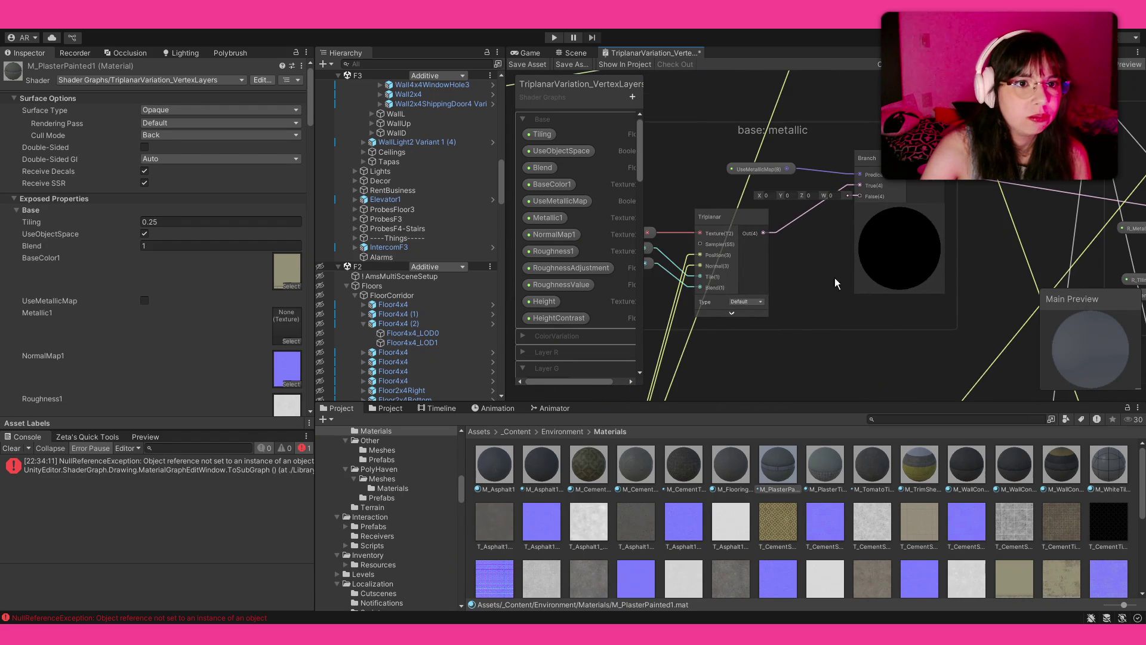
scroll(886, 271, "down", 1)
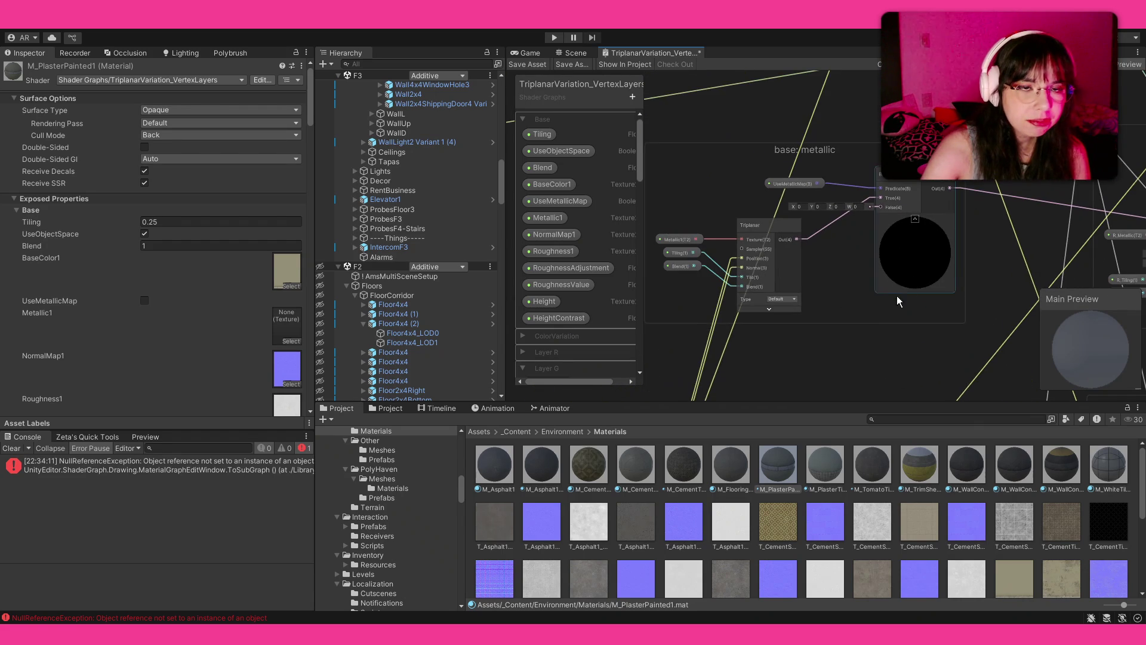
scroll(905, 304, "down", 5)
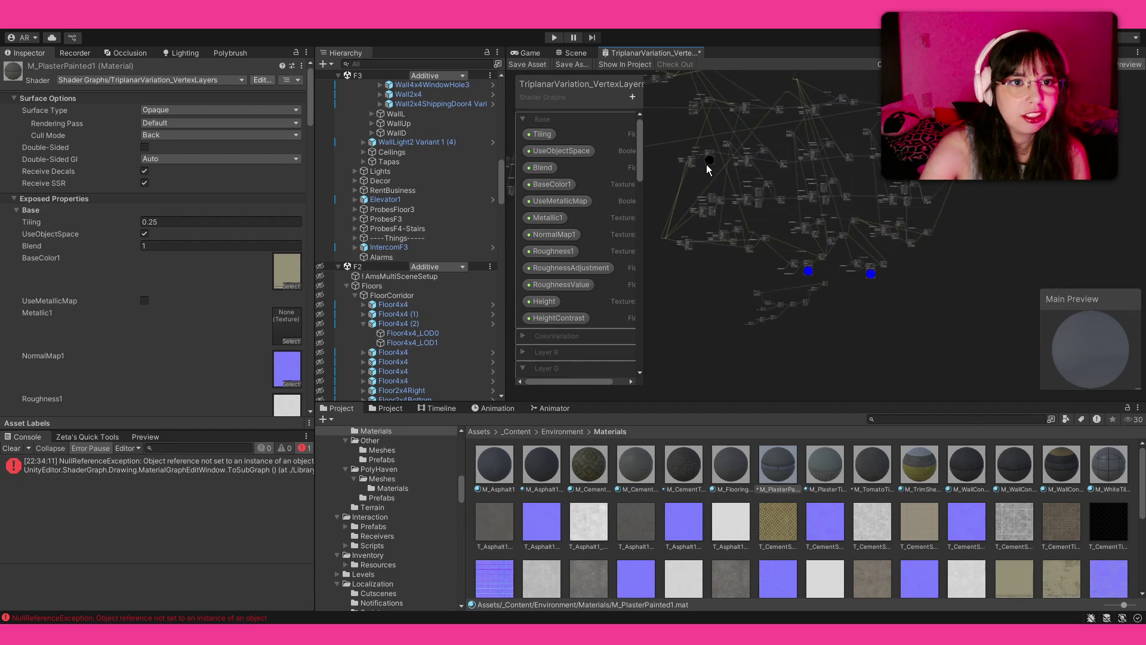
scroll(860, 268, "up", 10)
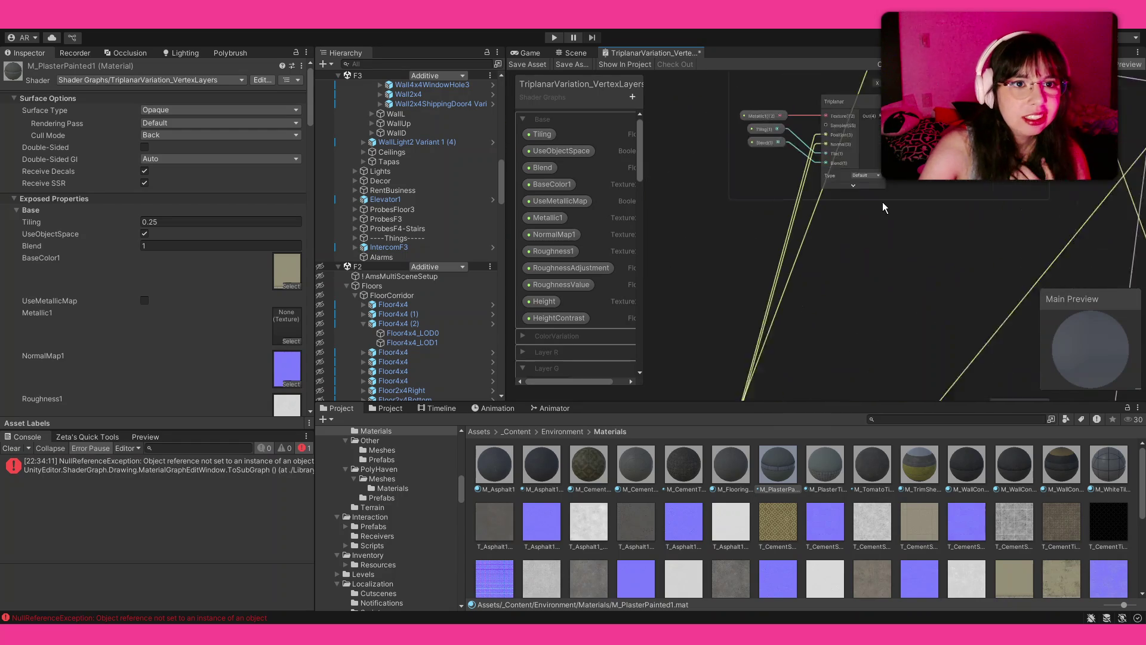
left_click_drag(800, 155, 887, 336)
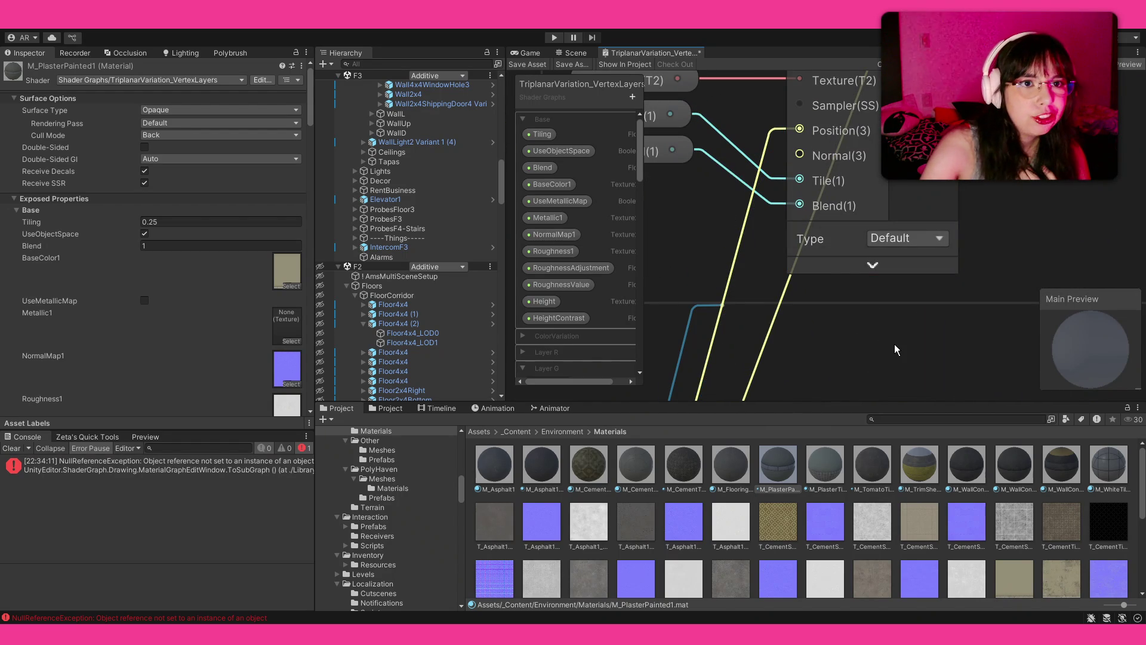
key("ctrl+z")
Delete the wire into the next Triplanar's Normal input, then select the object-space Position node
scroll(916, 331, "down", 10)
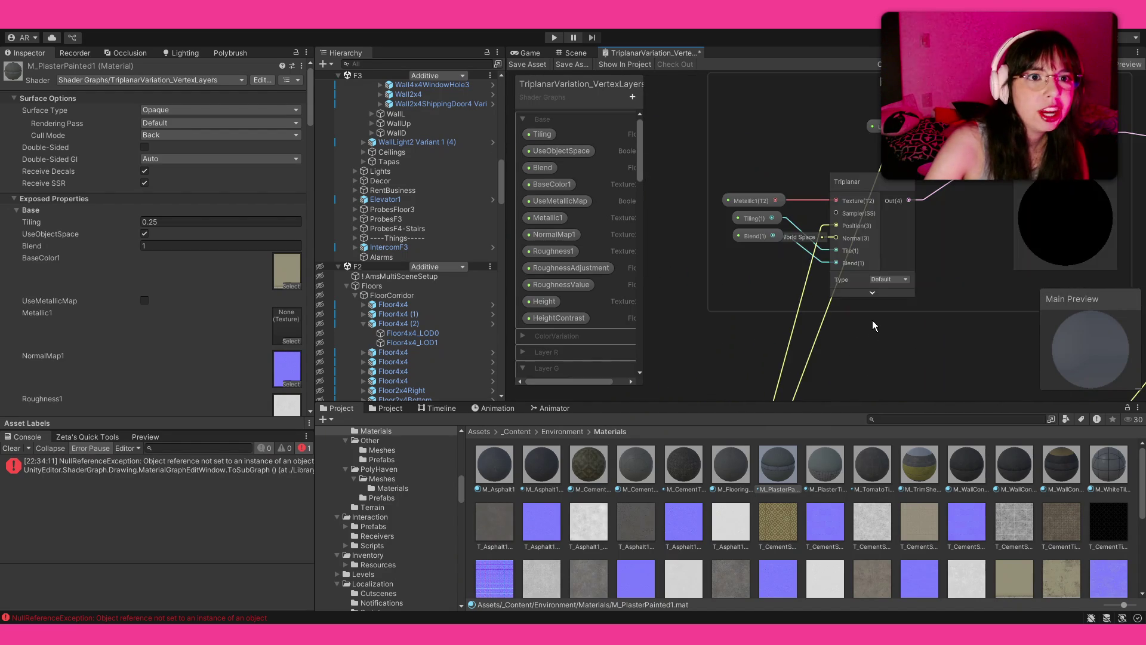
scroll(730, 362, "up", 15)
scroll(919, 302, "down", 5)
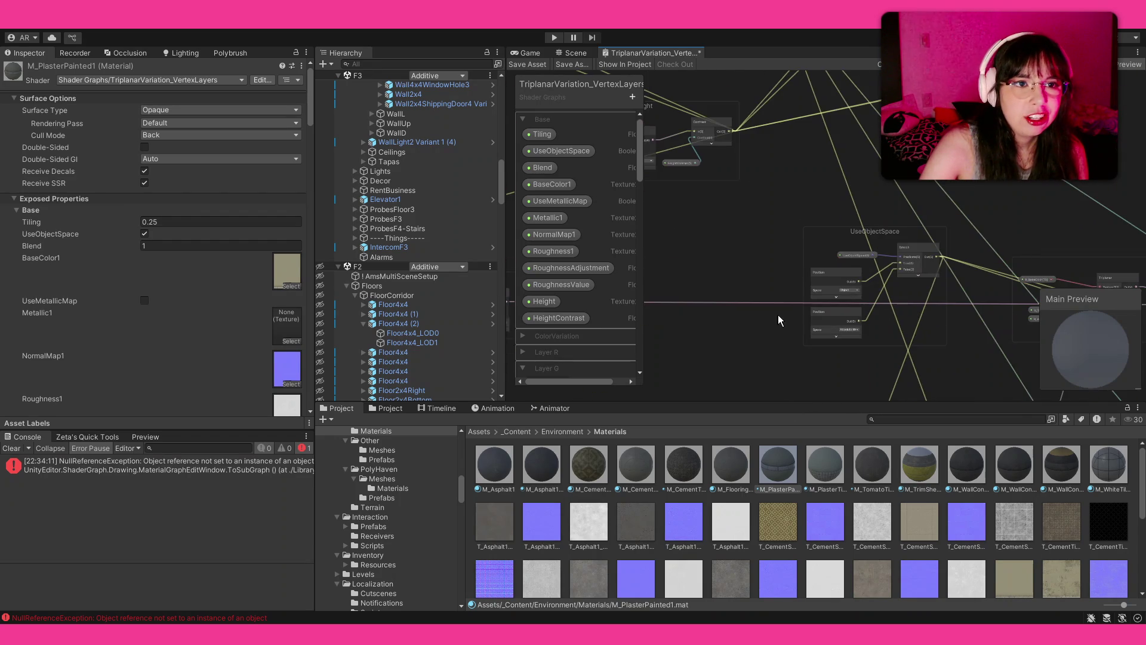
scroll(847, 293, "up", 5)
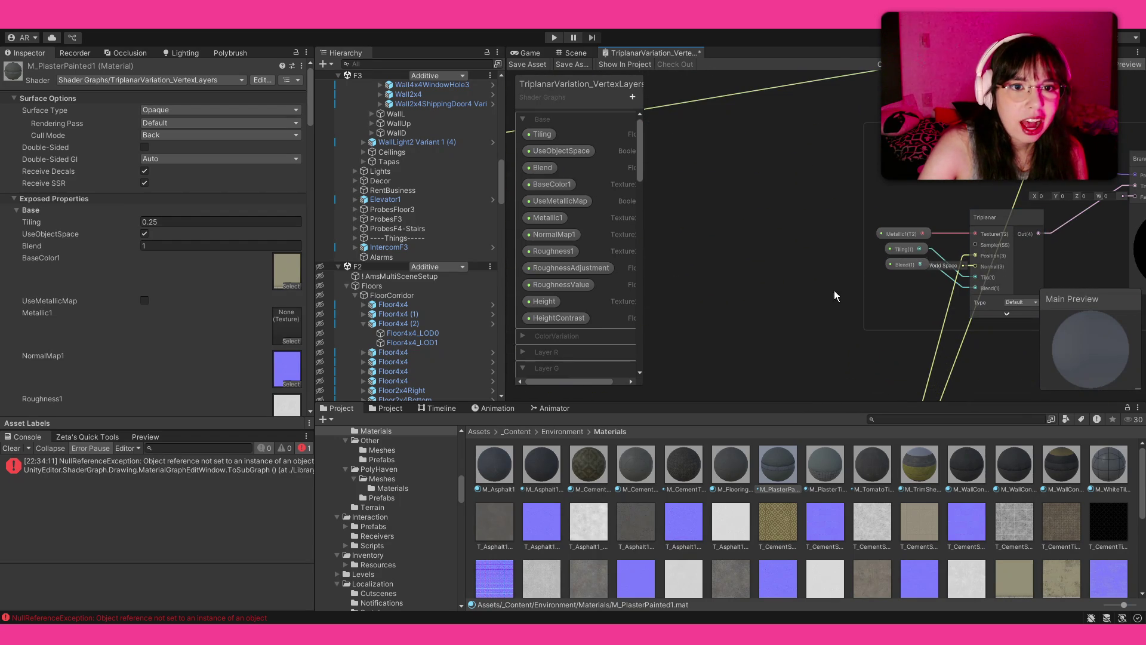
scroll(791, 232, "down", 3)
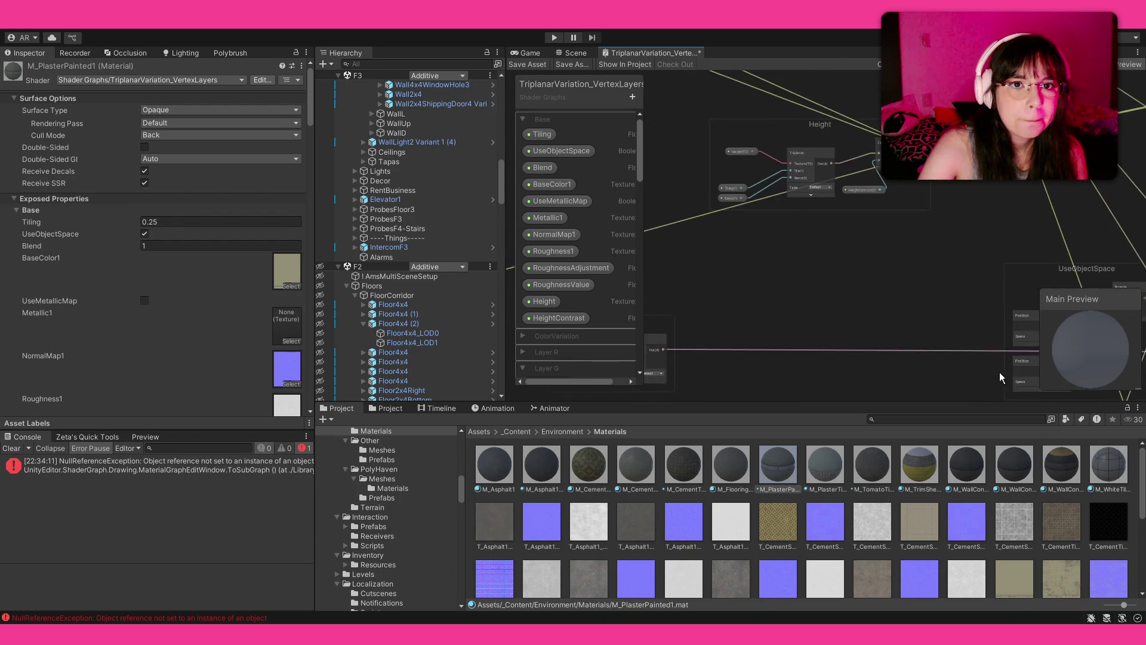
scroll(807, 279, "up", 5)
left_click(807, 279)
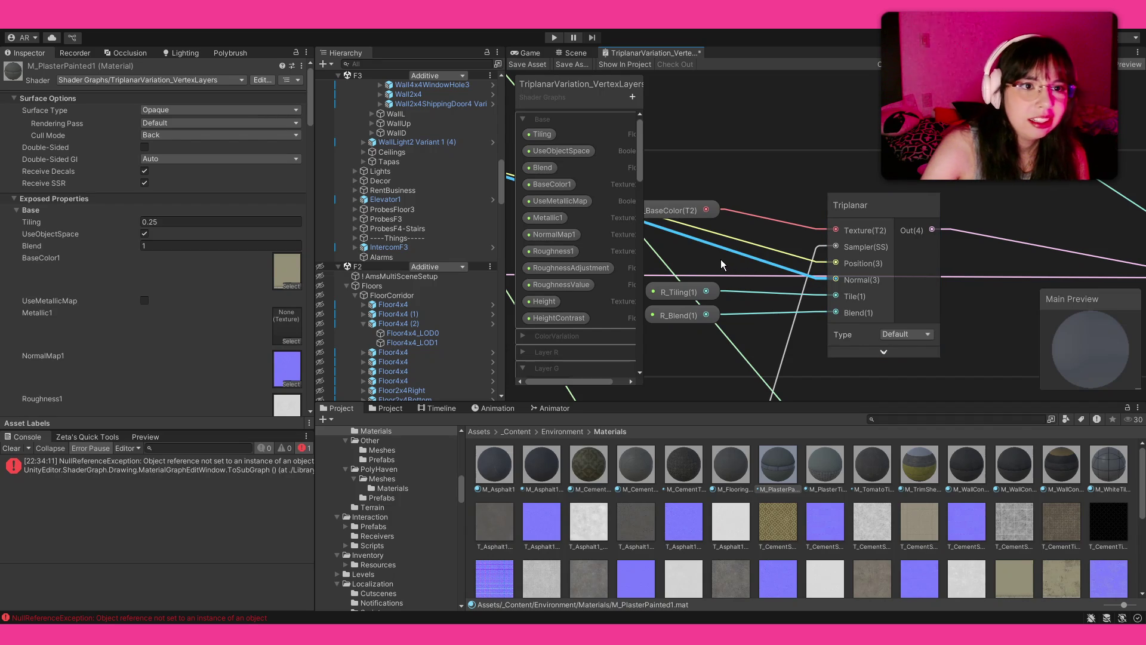
key("Delete")
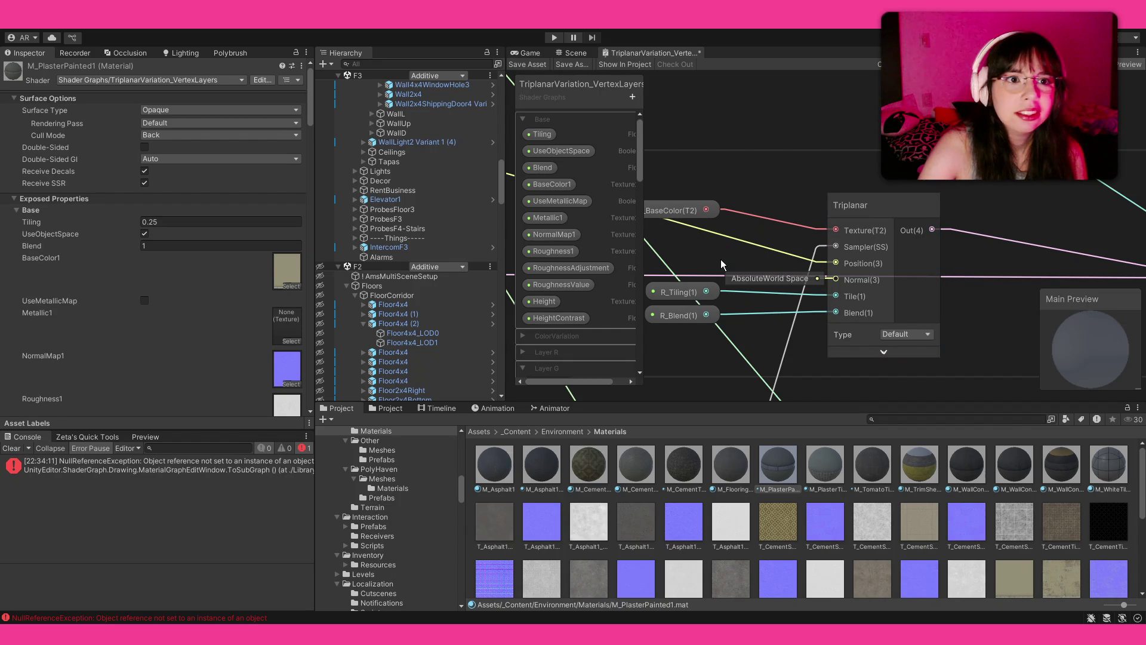
mouse_move(704, 238)
left_mouse_down()
mouse_move(981, 186)
mouse_move(991, 174)
left_mouse_up()
left_click(852, 213)
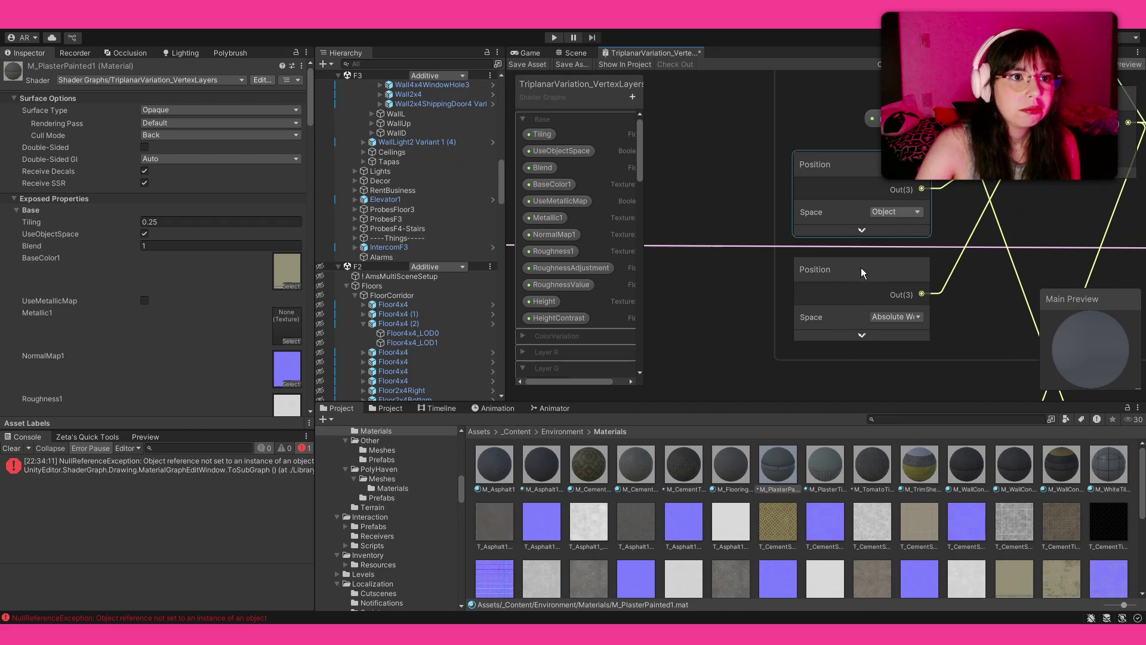
Delete the object-space Position node, move the world Position node left, and add an Add node from it
key("Delete")
left_click_drag(847, 210, 630, 153)
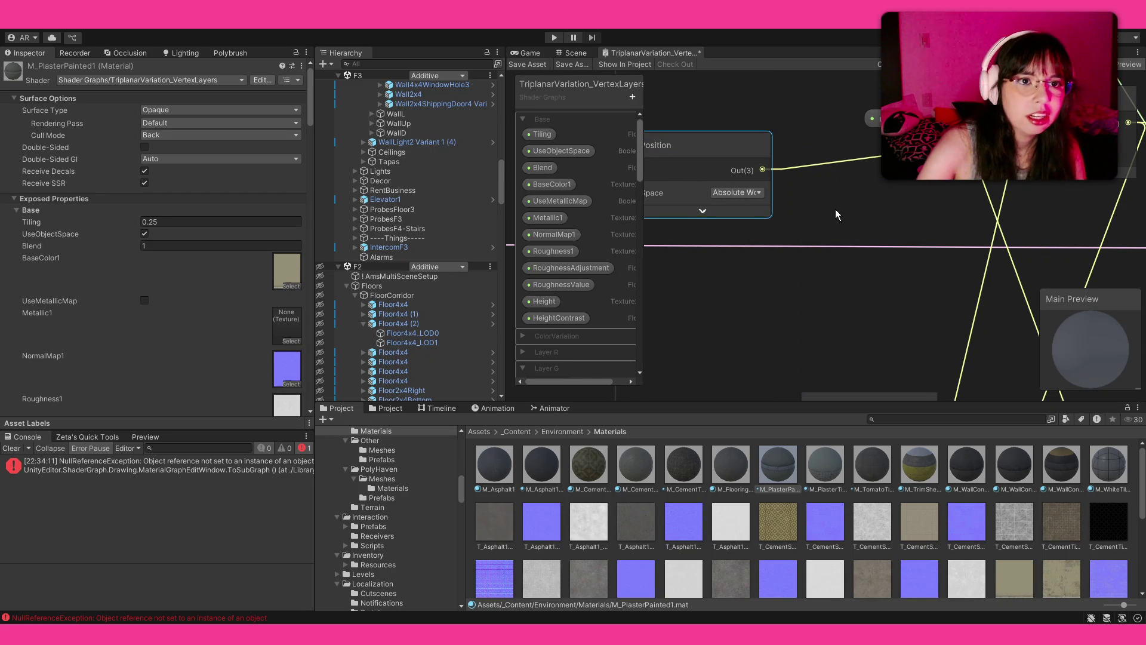
key("ctrl+v")
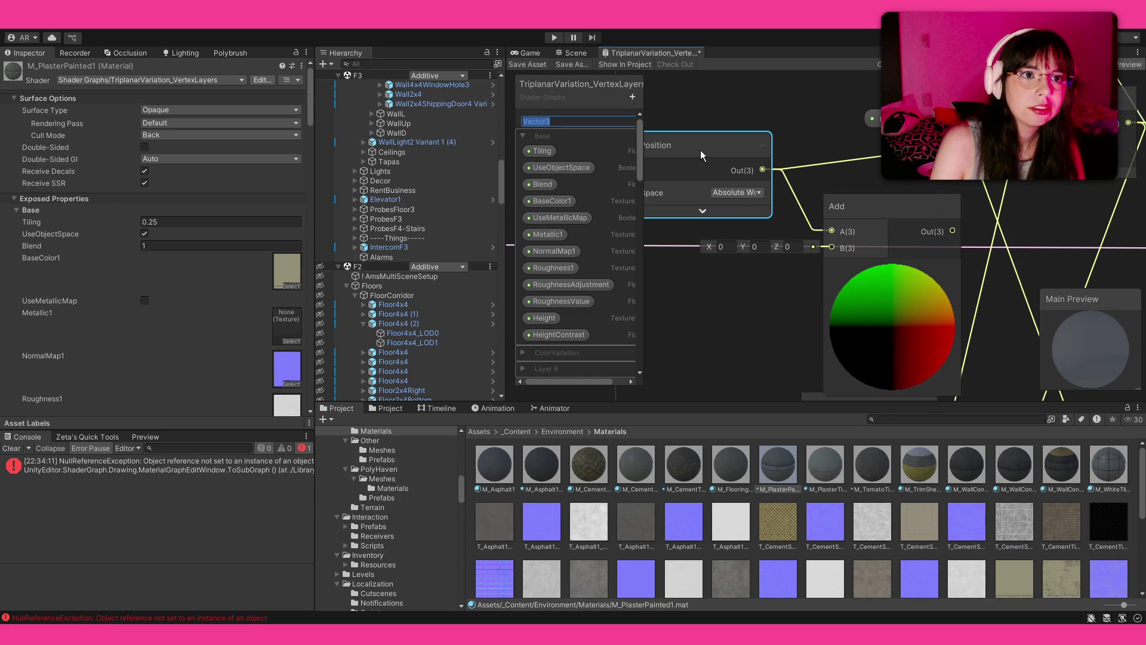
Name the new Vector3 property Offset, file it under Base, and wire it into Add's B input
type("O")
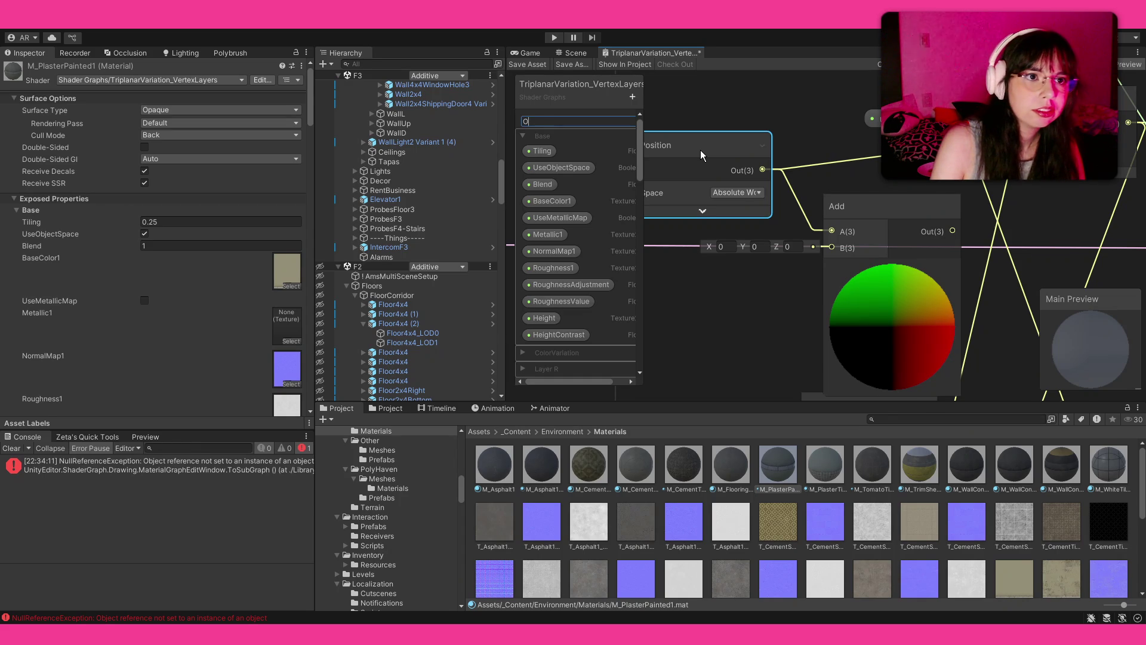
type("ffset")
key("Return")
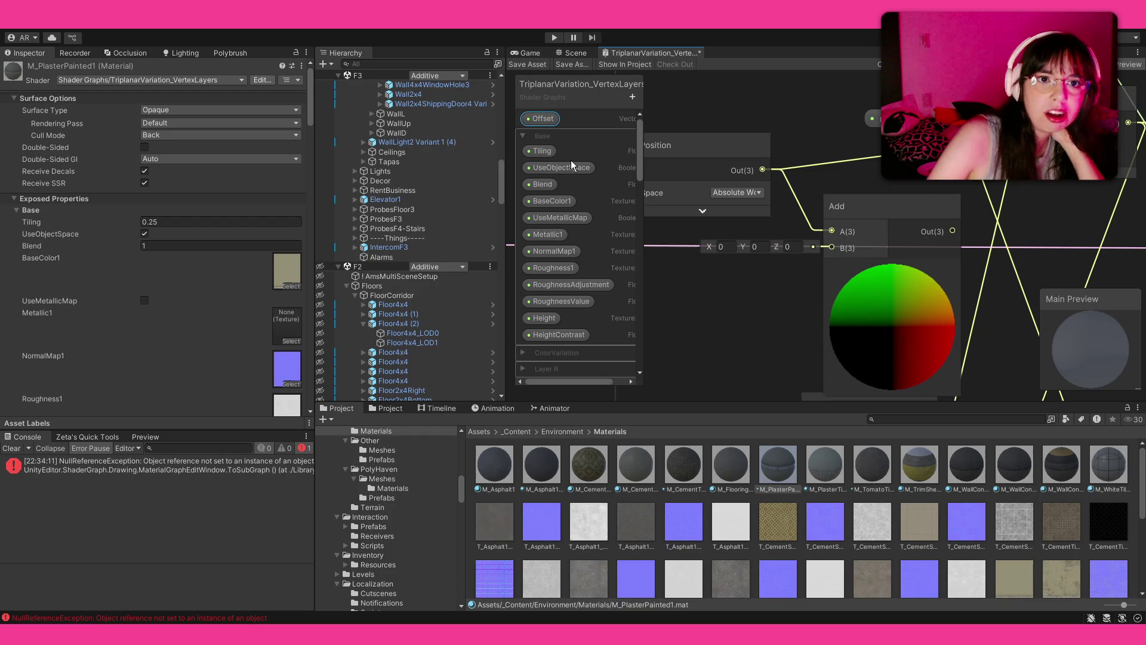
left_click_drag(570, 160, 832, 251)
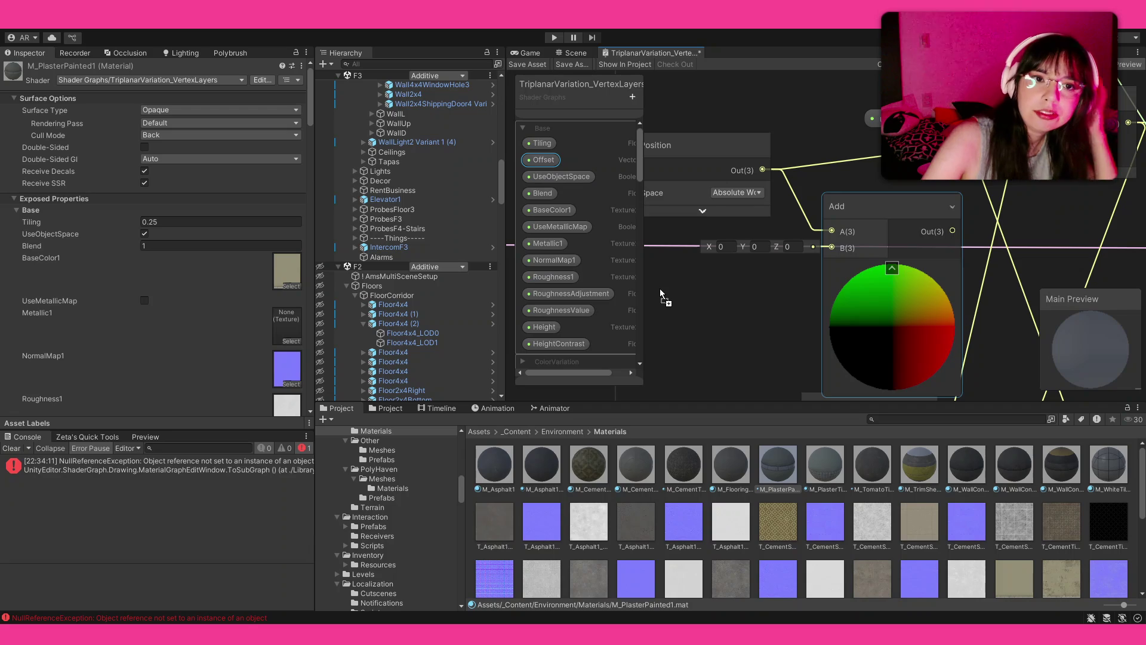
left_click_drag(661, 288, 725, 276)
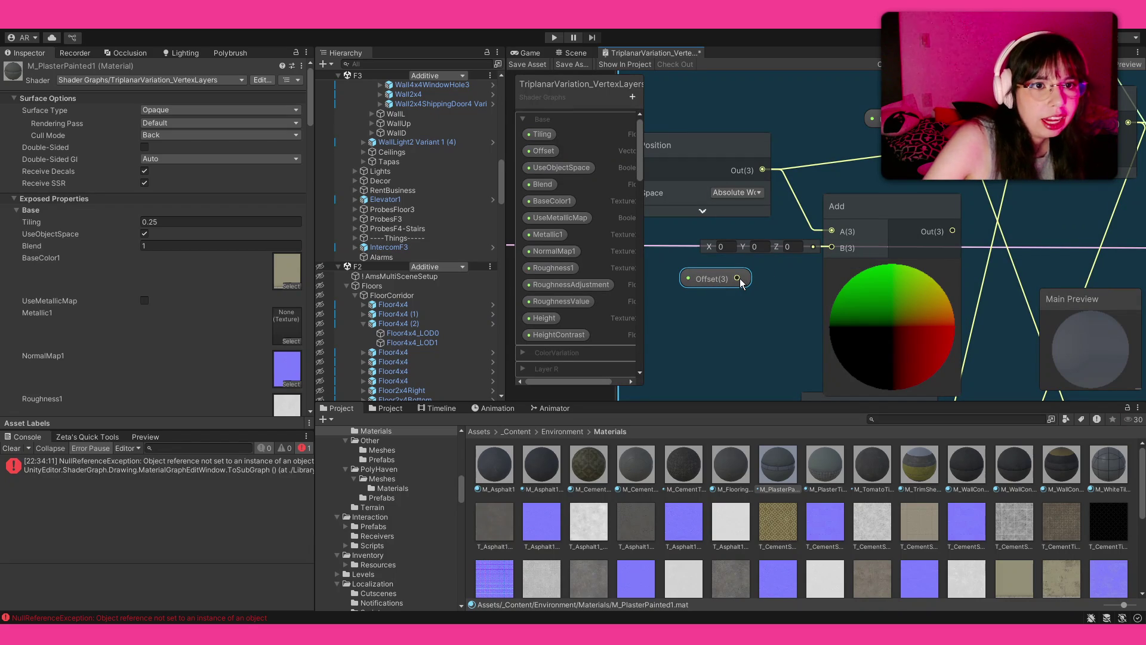
left_click_drag(738, 279, 831, 248)
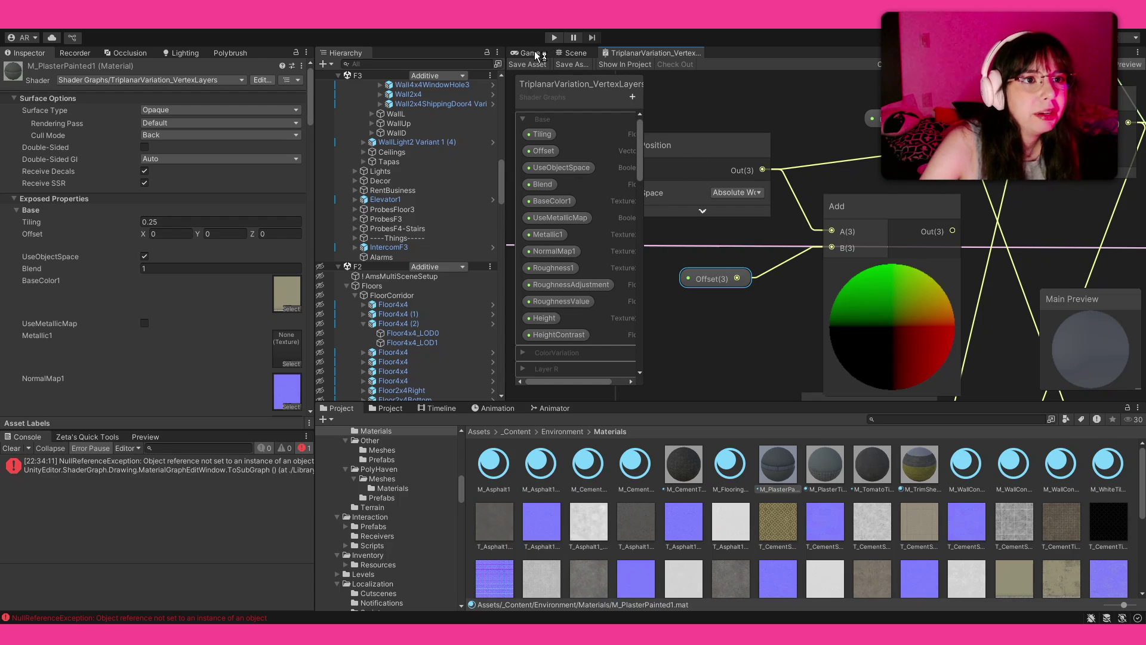
In the Scene view, frame the EXIT door and boxes and select the M_PlasterPainted1 material
left_click(536, 55)
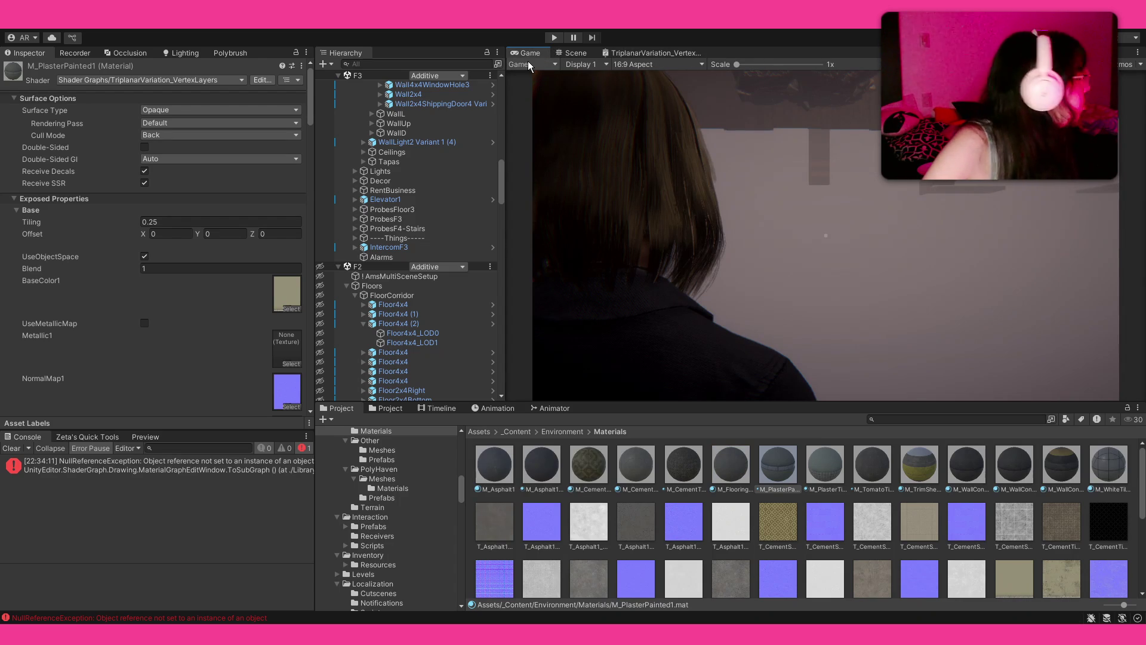
left_click(575, 53)
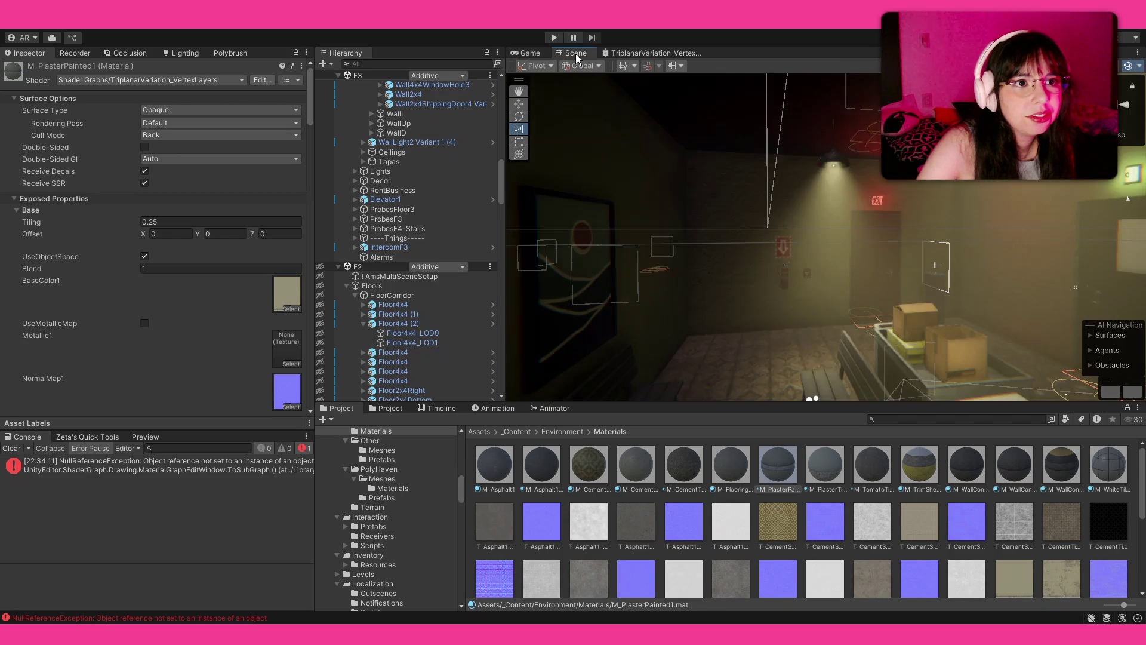
left_click_drag(692, 227, 848, 370)
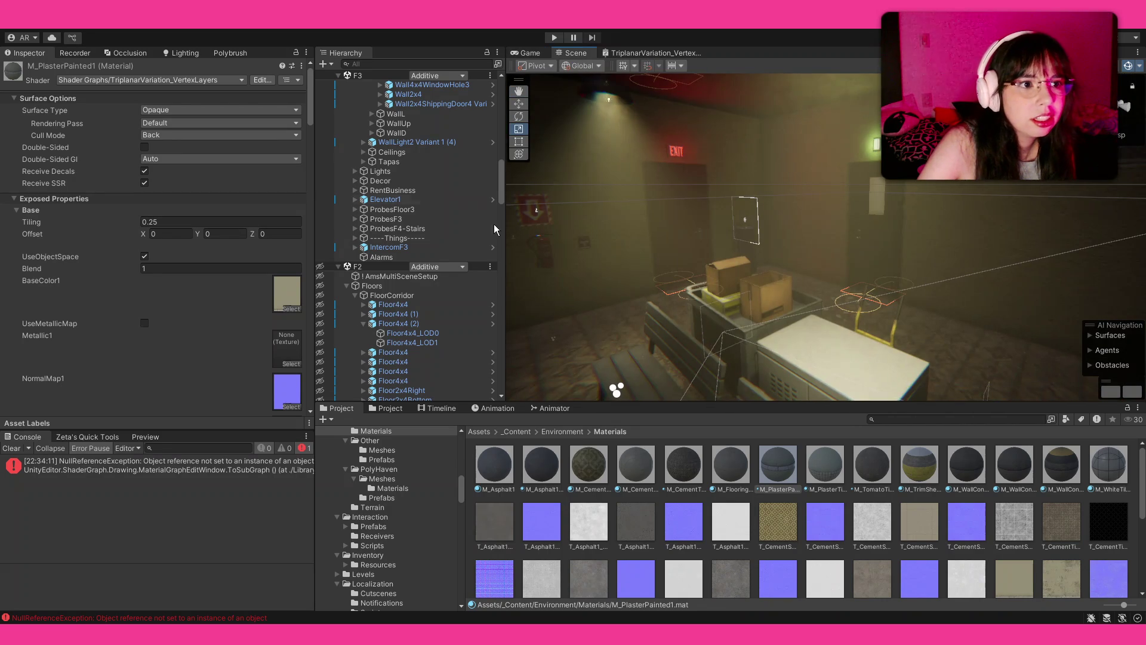
left_click(799, 468)
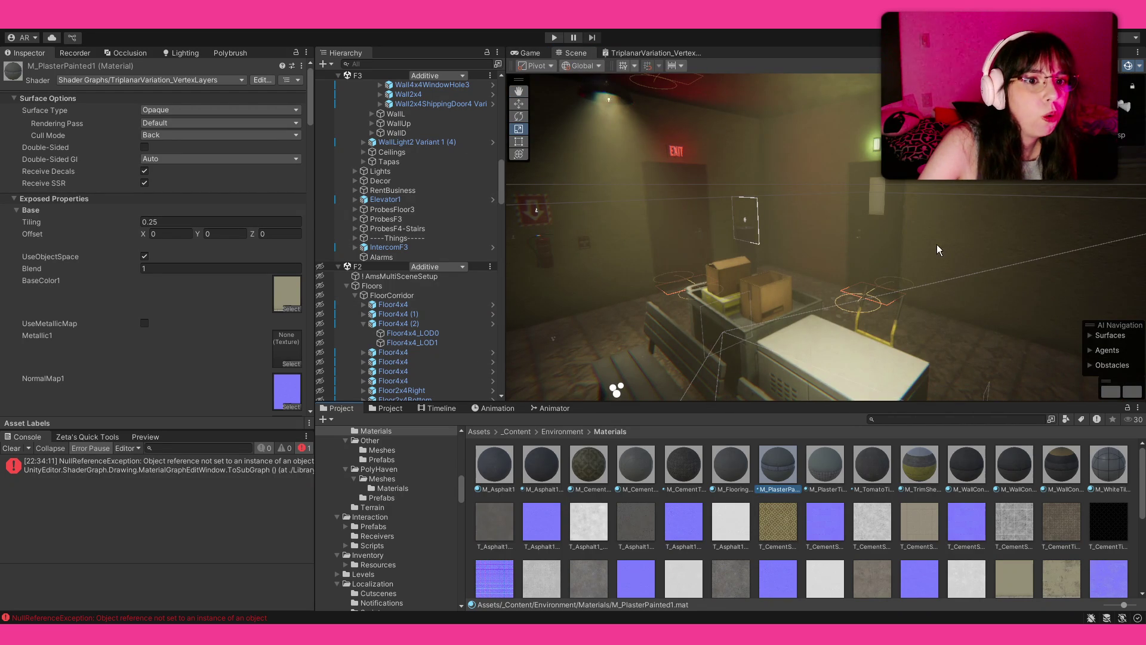
Set M_PlasterPainted1's Offset to X 28.59, Y -1.78, Z -1.59
left_click(267, 234)
type("0.28")
left_click_drag(252, 234, 169, 238)
type(".78")
left_click(170, 237)
type("-18.23")
type("28.59")
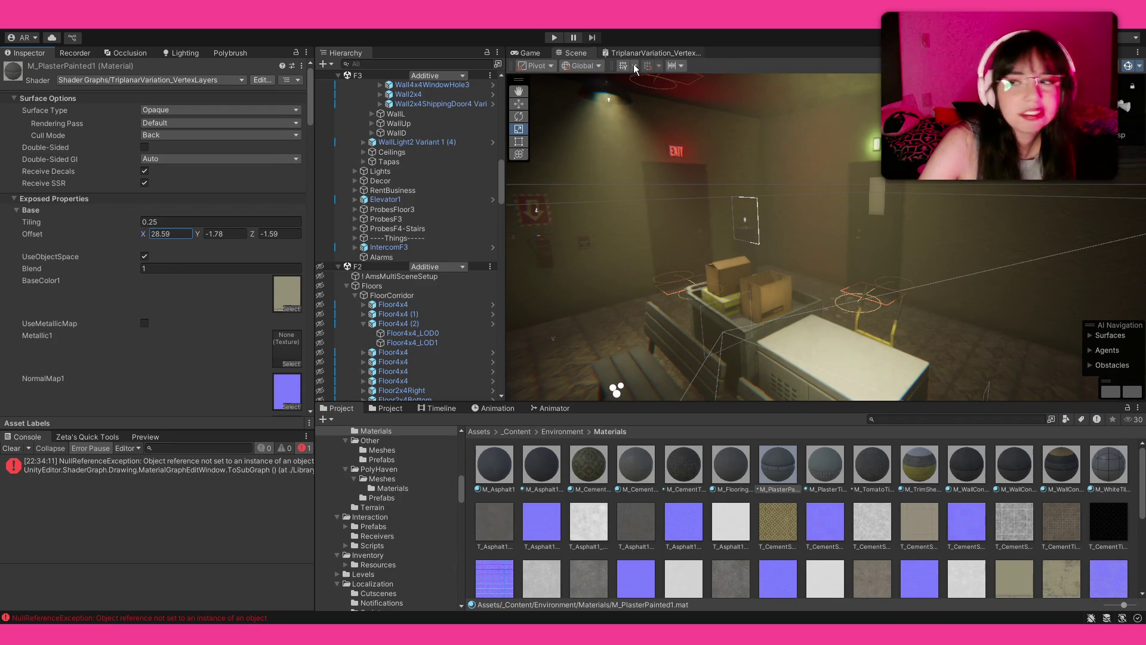
left_click(655, 54)
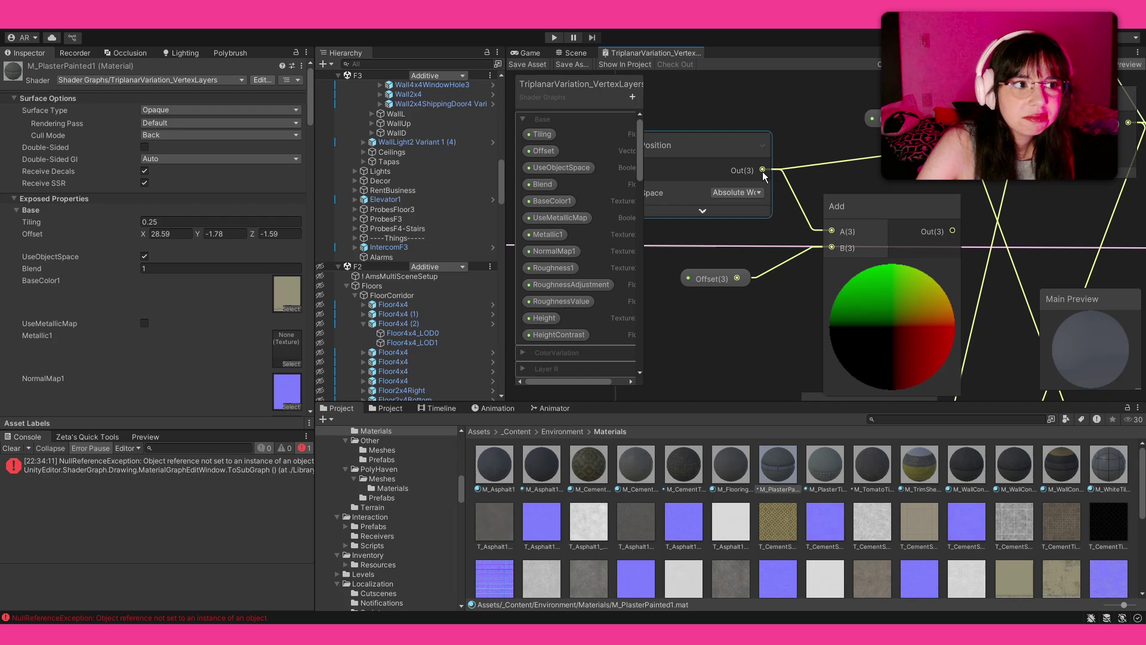
Inspect the UseObjectSpace Branch node, nudge the material's Offset X, and show the Game view
scroll(755, 227, "down", 1)
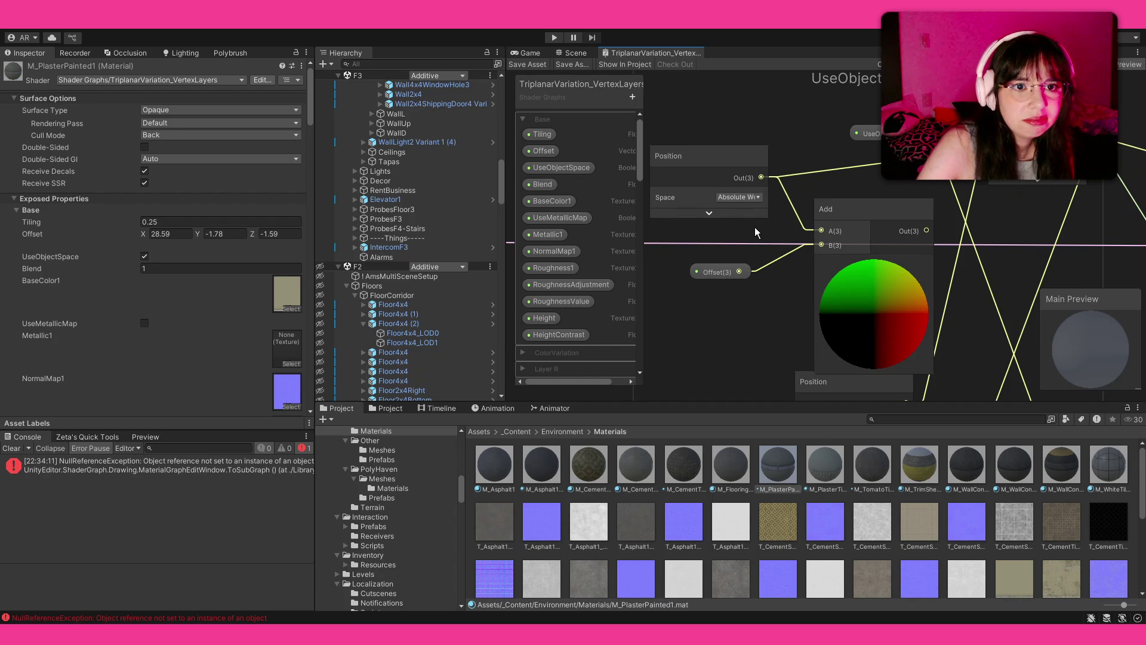
left_click_drag(926, 221, 783, 269)
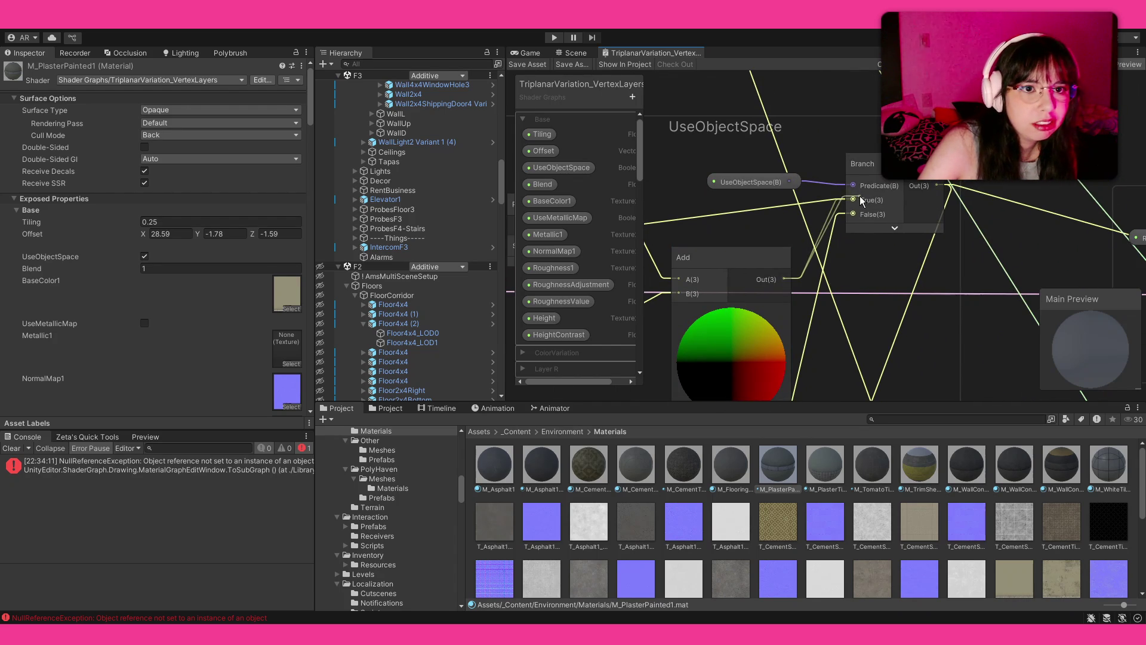
left_click(735, 187)
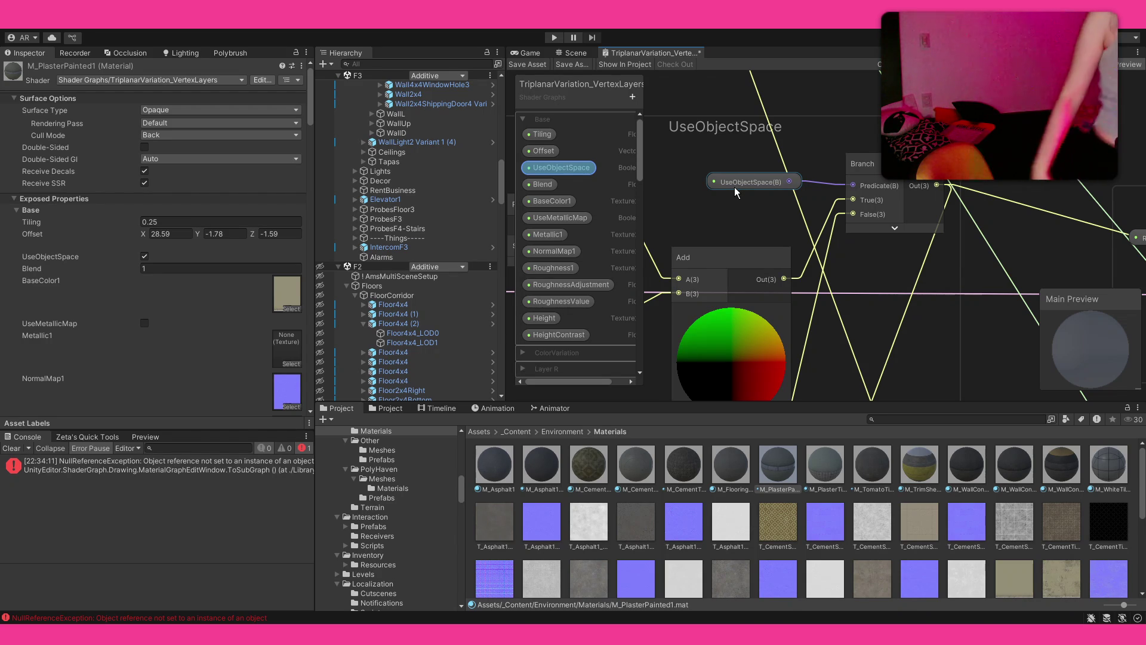
left_click(674, 155)
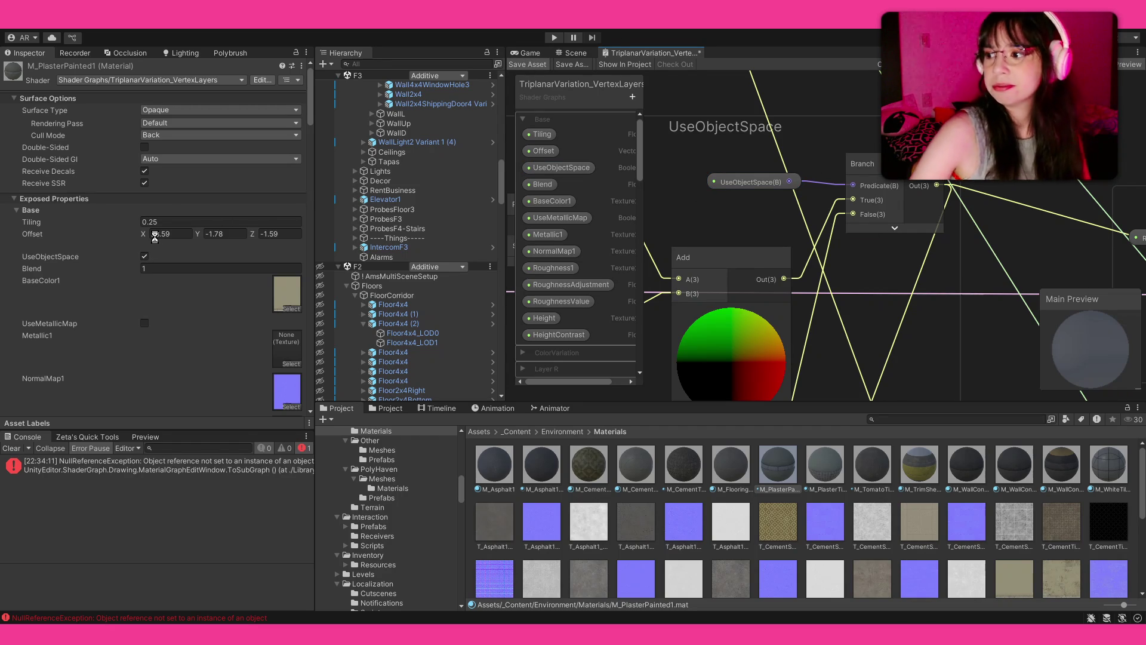
left_click_drag(155, 236, 170, 237)
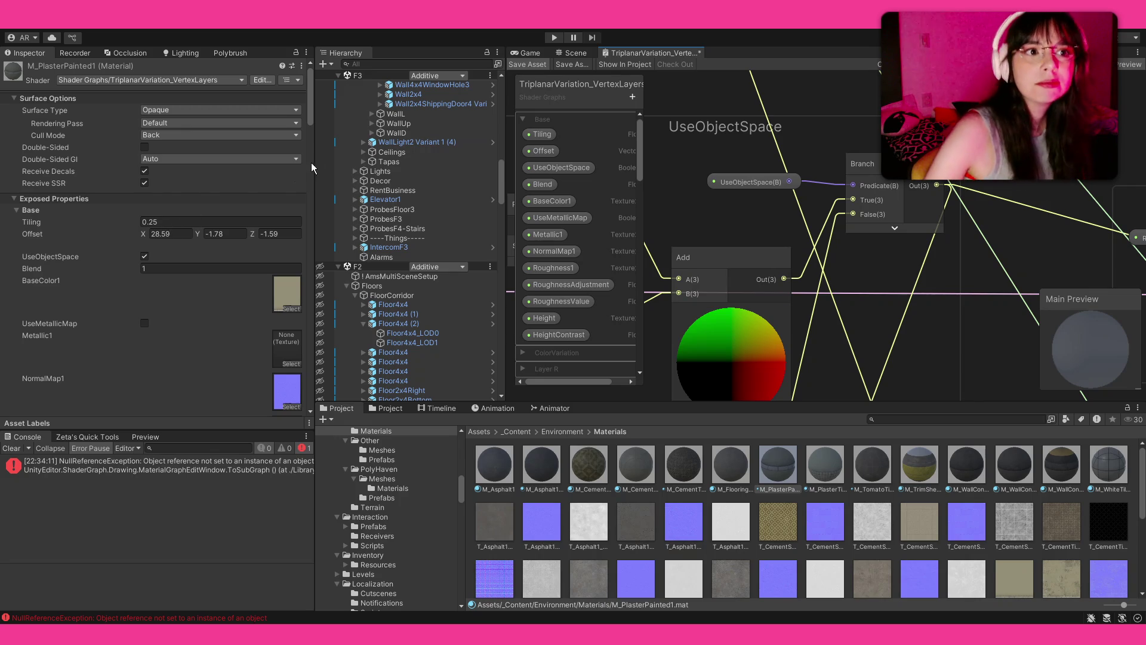
left_click(526, 56)
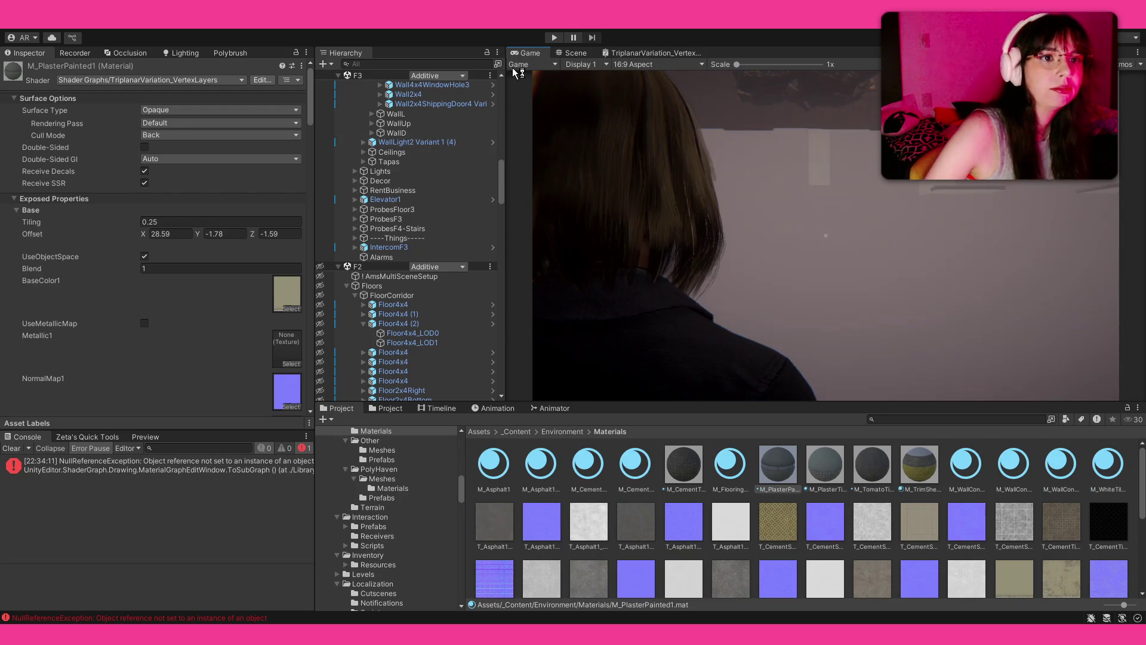
In Scene view, adjust M_PlasterPainted1's Offset to about X 30.88, Y -0.48, Z -1.41
left_click(588, 54)
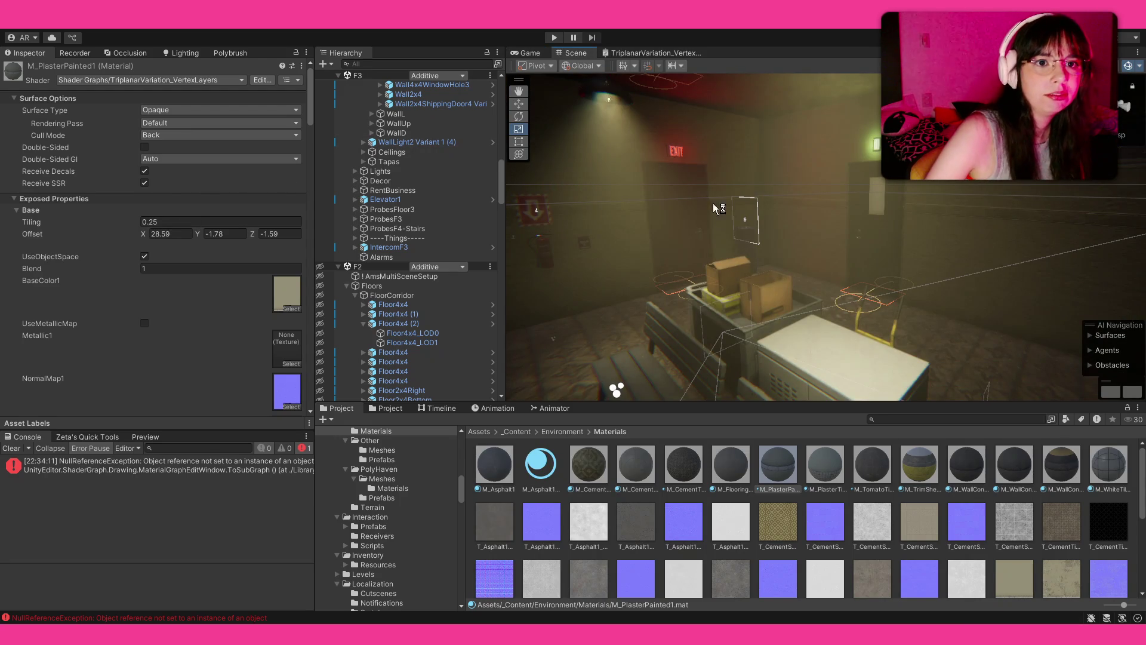
left_click_drag(144, 237, 208, 232)
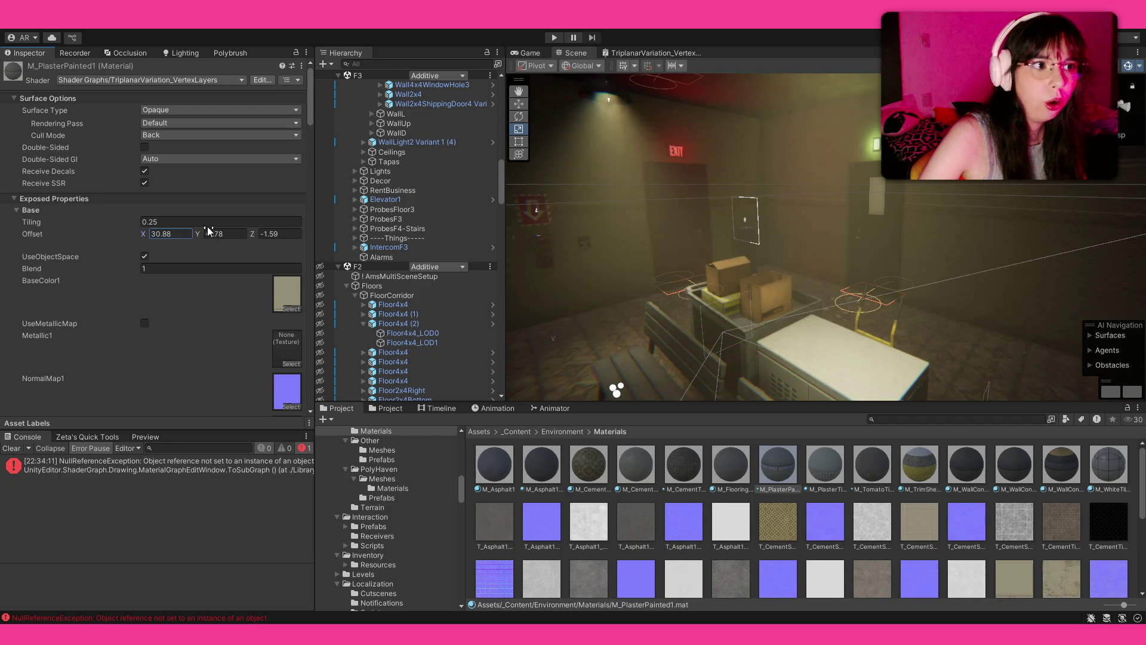
left_click(215, 234)
type("-0.6")
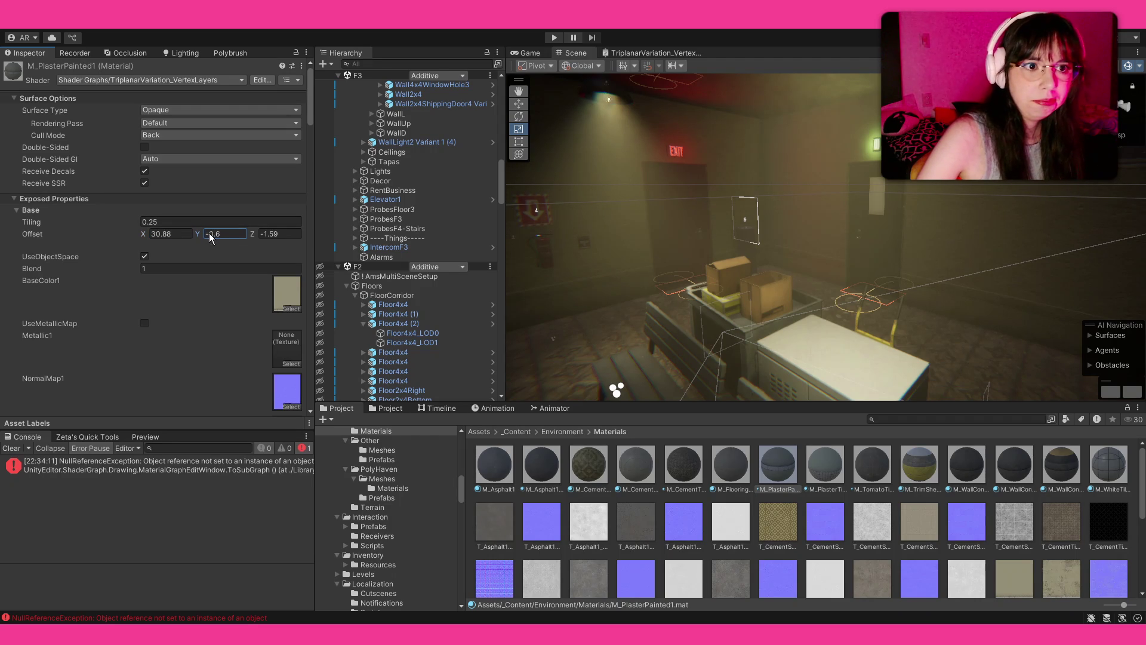
left_click_drag(824, 281, 833, 266)
left_click(260, 236)
mouse_move(198, 234)
left_mouse_down()
mouse_move(210, 236)
mouse_move(198, 227)
left_mouse_up()
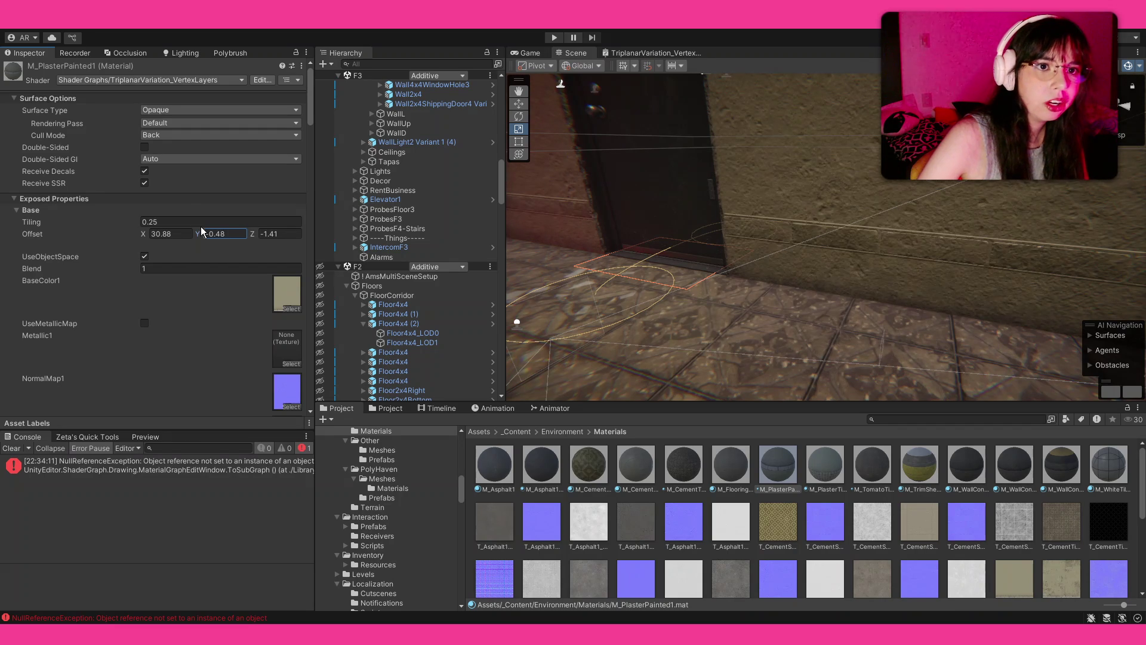